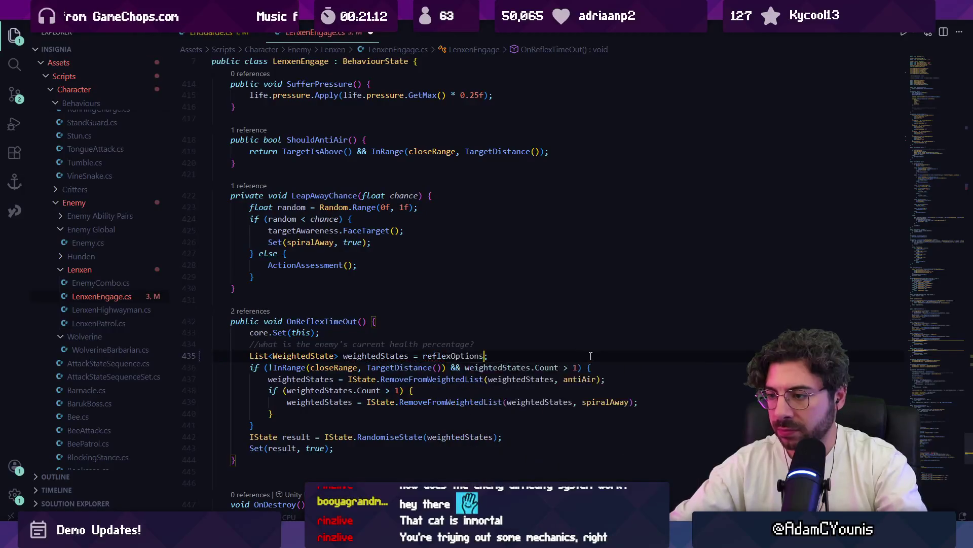
# - Inspect reflexOptions and weightedStates on line 435 and the WeightedState definition in IState.cs
pyautogui.press('Escape')
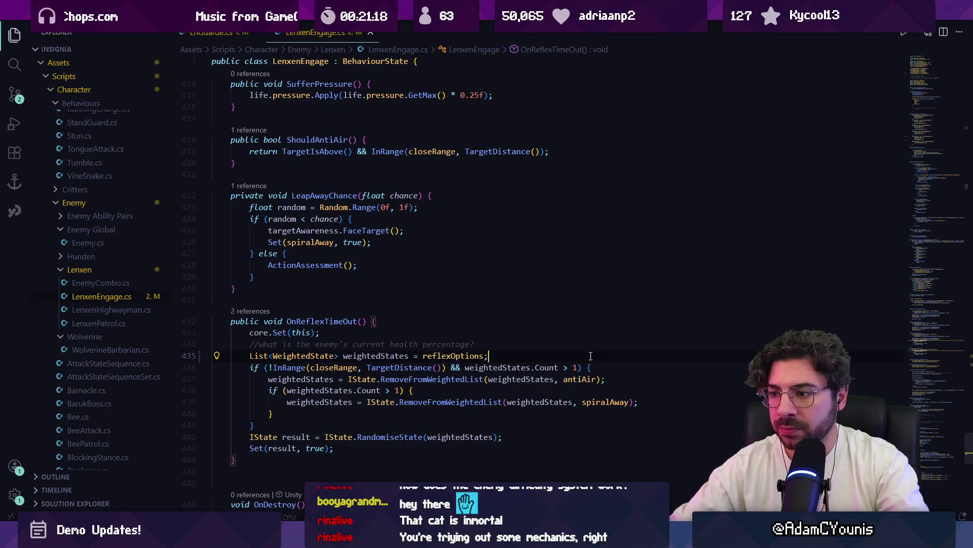
pyautogui.press('Left')
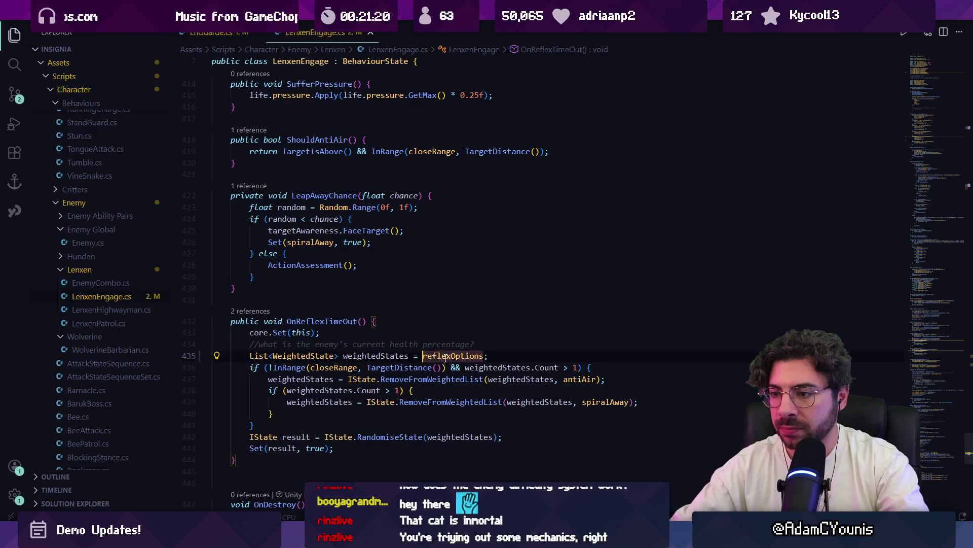
pyautogui.doubleClick(364, 356)
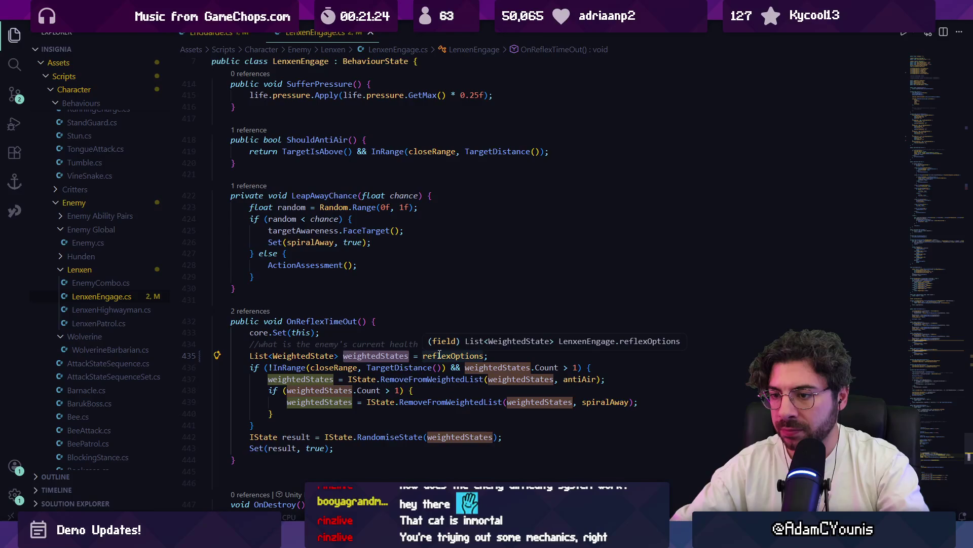
pyautogui.click(424, 355)
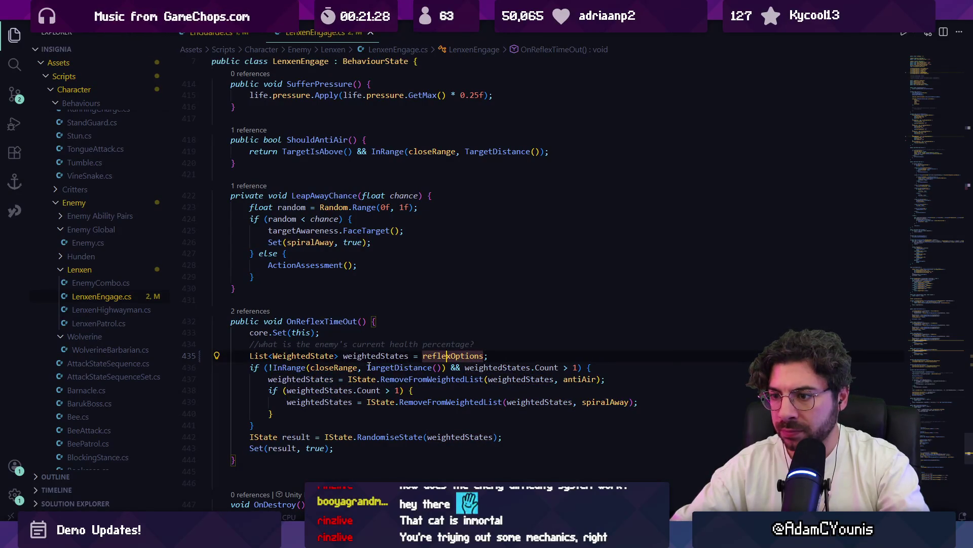
pyautogui.click(325, 379)
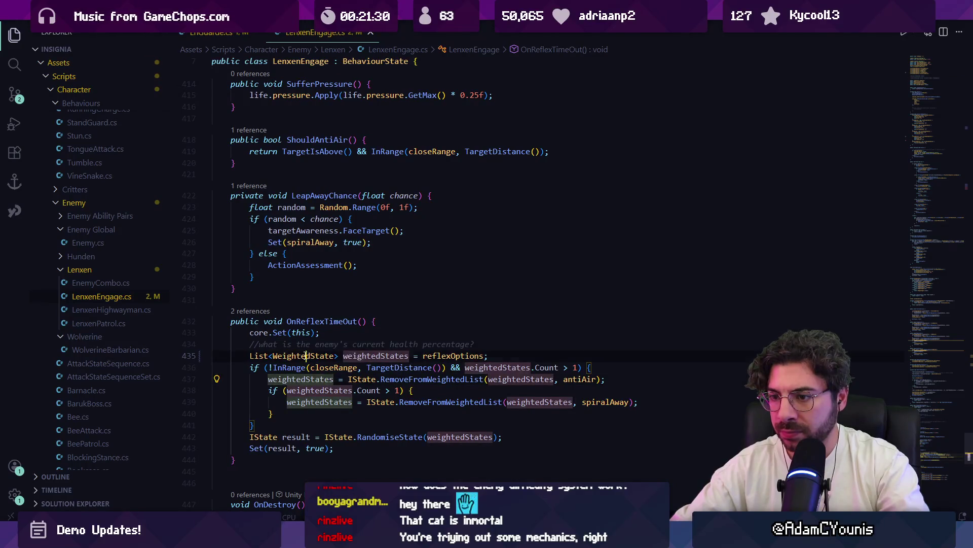
pyautogui.click(307, 355)
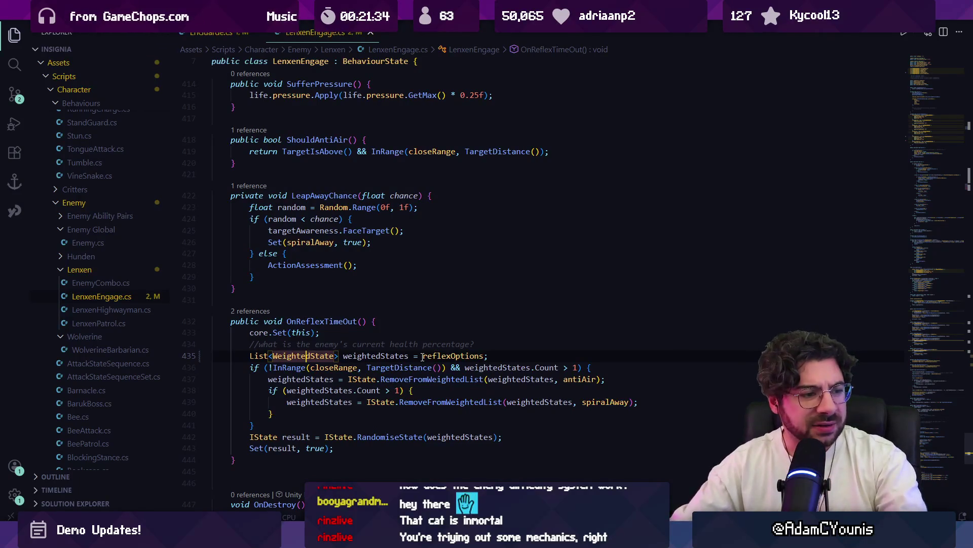
pyautogui.click(422, 356)
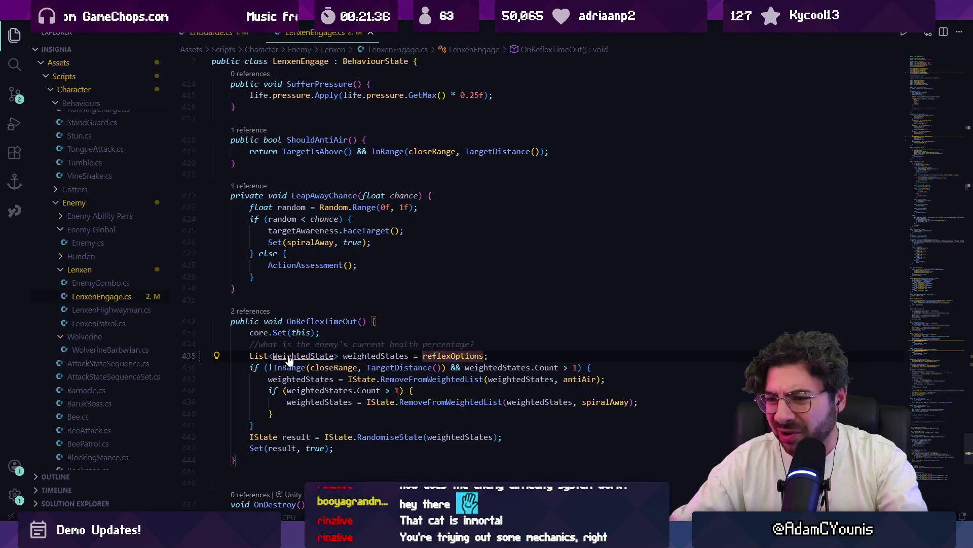
pyautogui.keyDown('ctrl'); pyautogui.click(443, 356); pyautogui.keyUp('ctrl')
pyautogui.keyDown('ctrl'); pyautogui.click(303, 210); pyautogui.keyUp('ctrl')
pyautogui.hotkey('alt', 'Left')
pyautogui.hotkey('alt', 'Left')
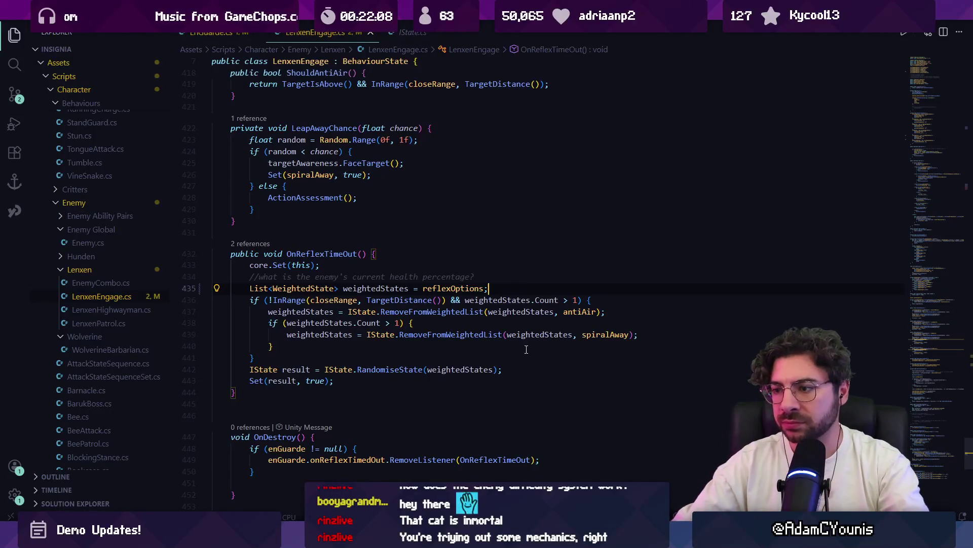
# - After line 442, log 'reflex timed out, choosing reflex action: ' plus result.GetName()
pyautogui.press('Return')
pyautogui.write('Deb')
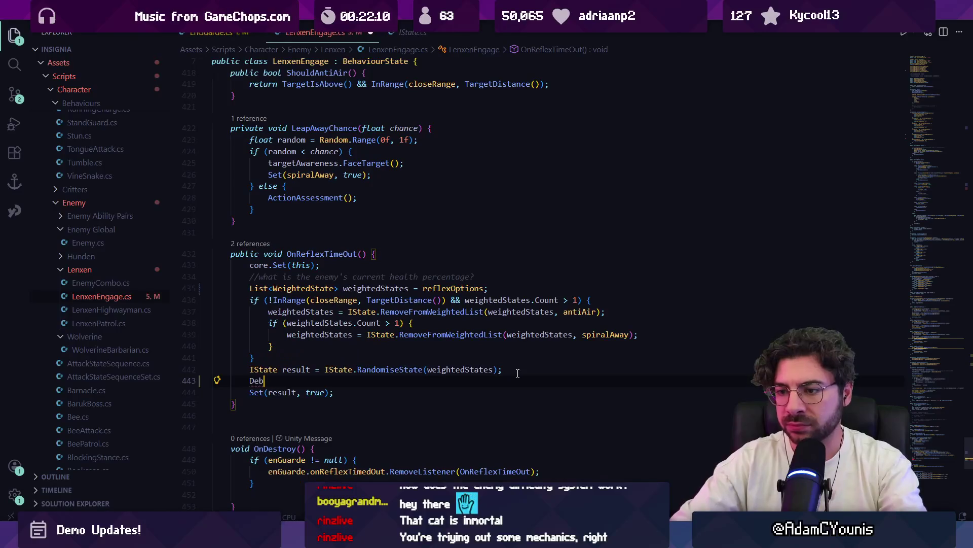
pyautogui.write('ug.')
pyautogui.press('Tab')
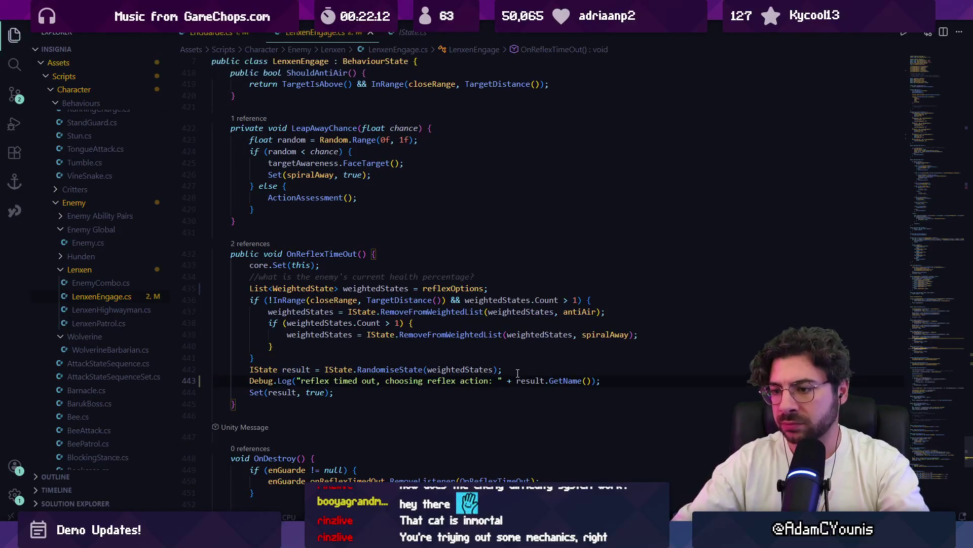
# - Step through every thrust match, including lines 105, 125, 190 and 253, then switch to Unity
pyautogui.hotkey('ctrl', 'f')
pyautogui.write('thrust')
pyautogui.press('Return')
pyautogui.press('Return')
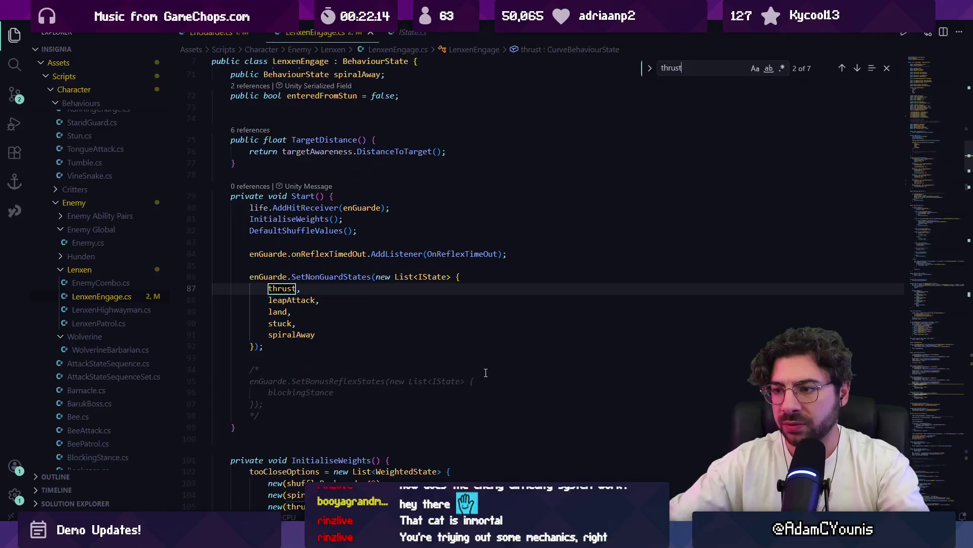
pyautogui.hotkey('shift', 'Return')
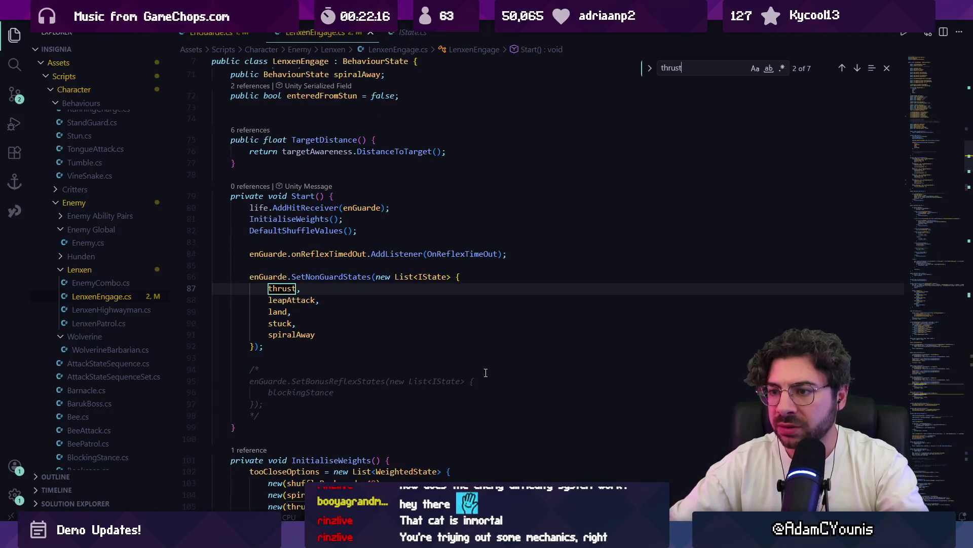
pyautogui.press('Return')
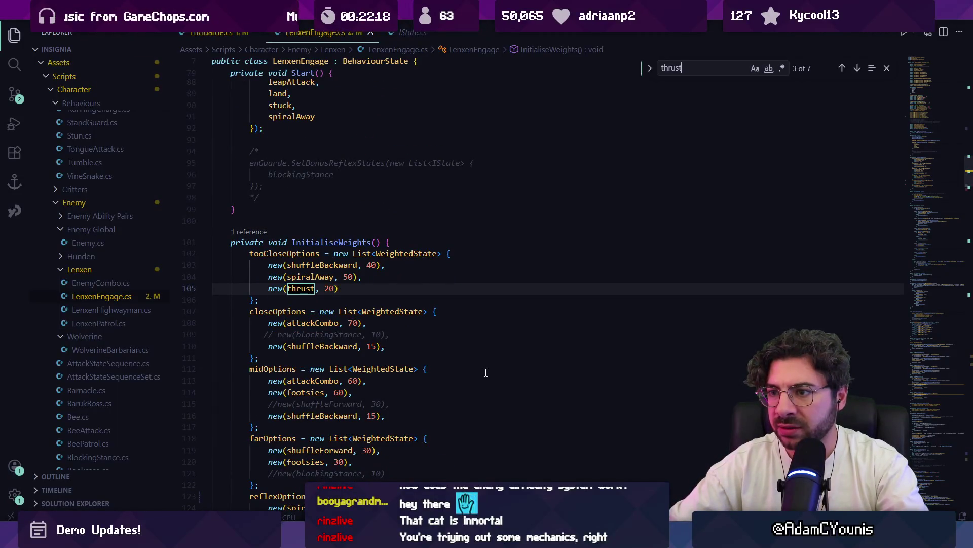
pyautogui.press('Return')
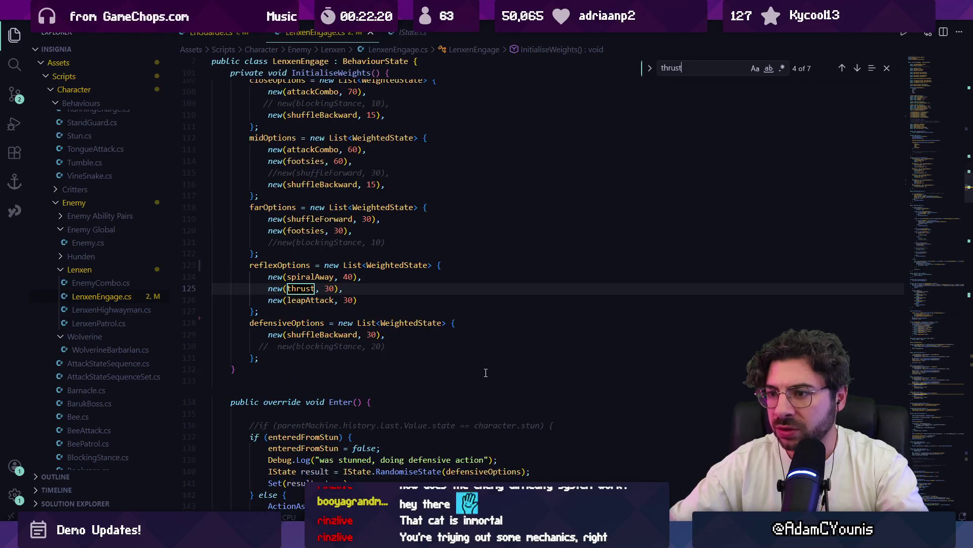
pyautogui.press('Return')
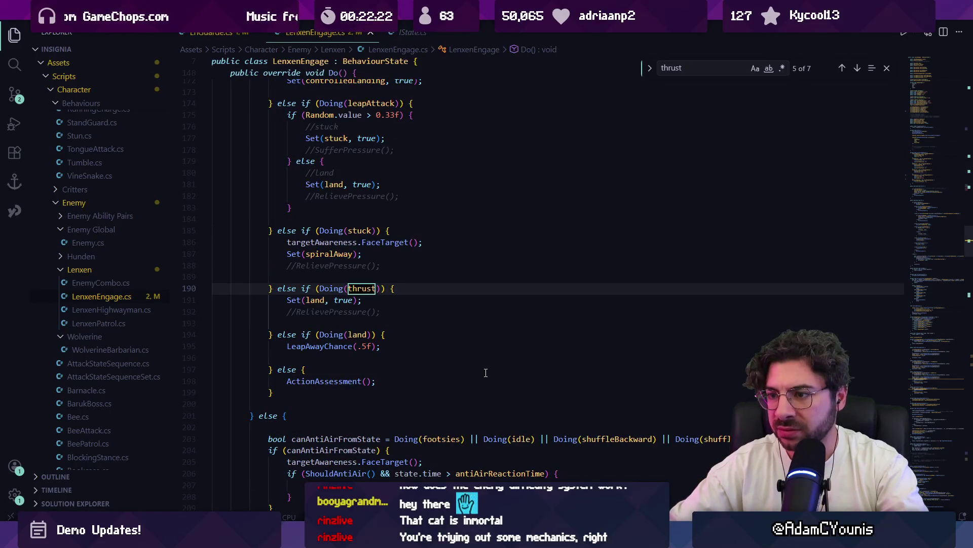
pyautogui.press('Return')
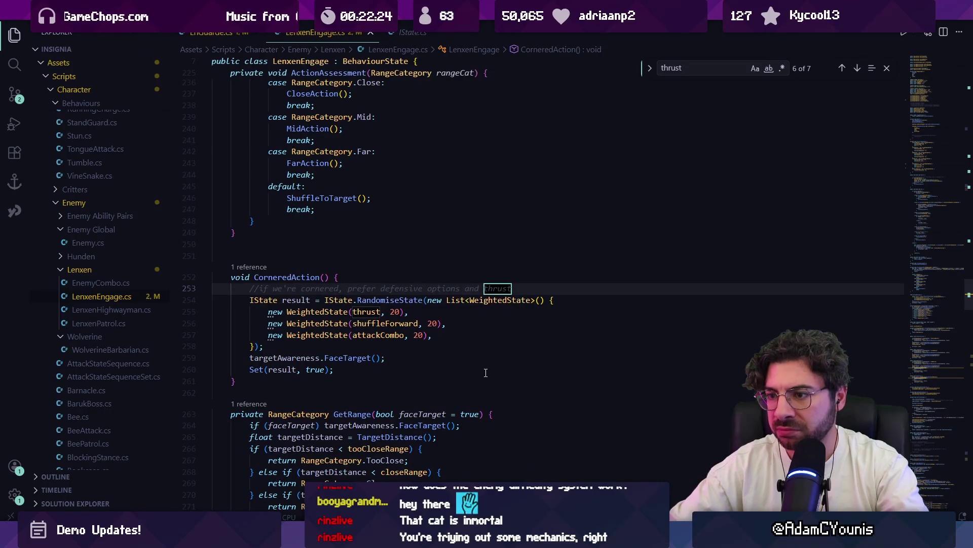
pyautogui.hotkey('alt', 'Tab')
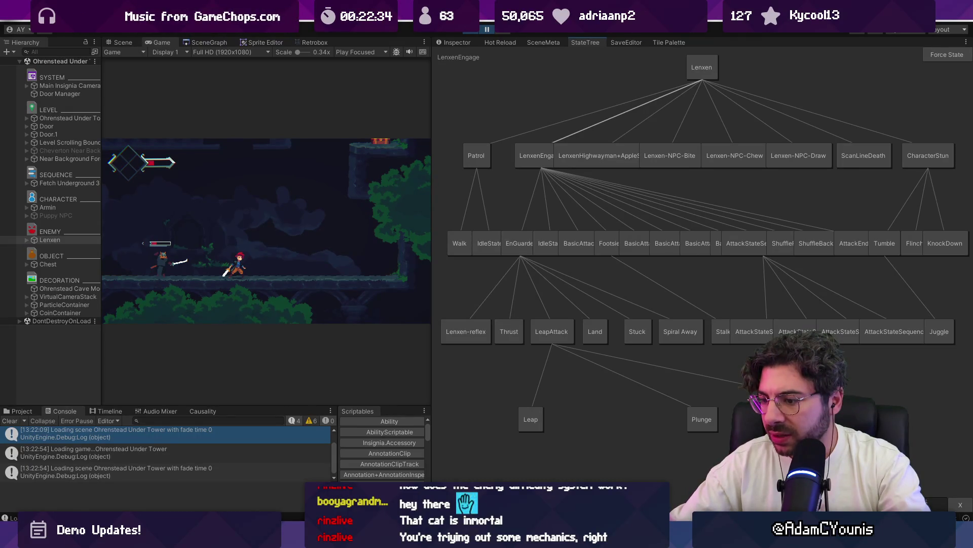
# - Return to Unity, leave full screen and stop Play mode
pyautogui.moveTo(376, 539)
pyautogui.click(375, 466)
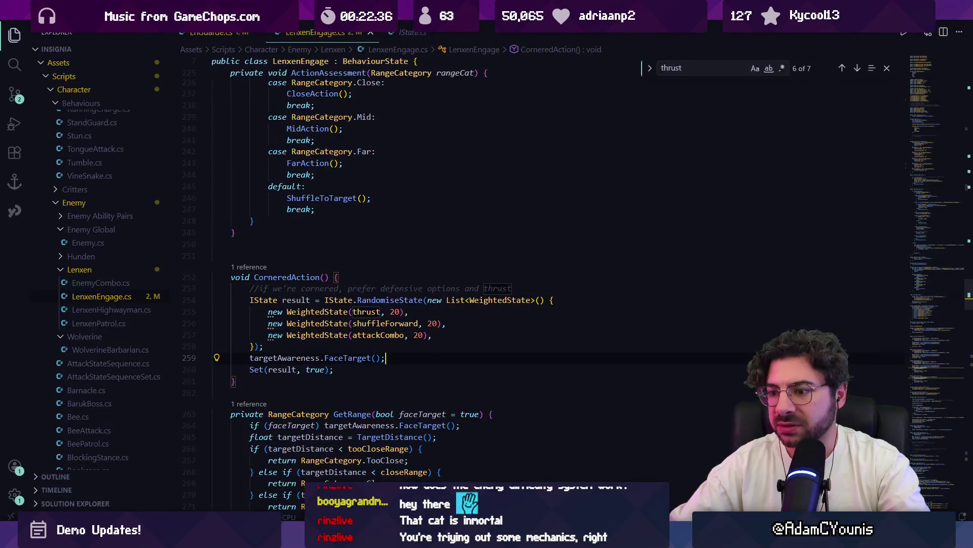
pyautogui.hotkey('alt', 'Tab')
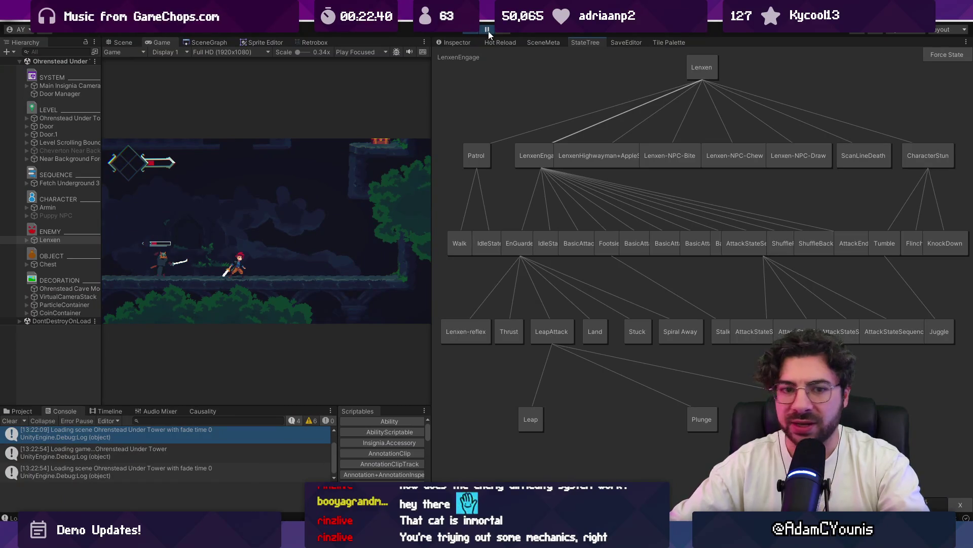
pyautogui.press('F11')
pyautogui.press('F11')
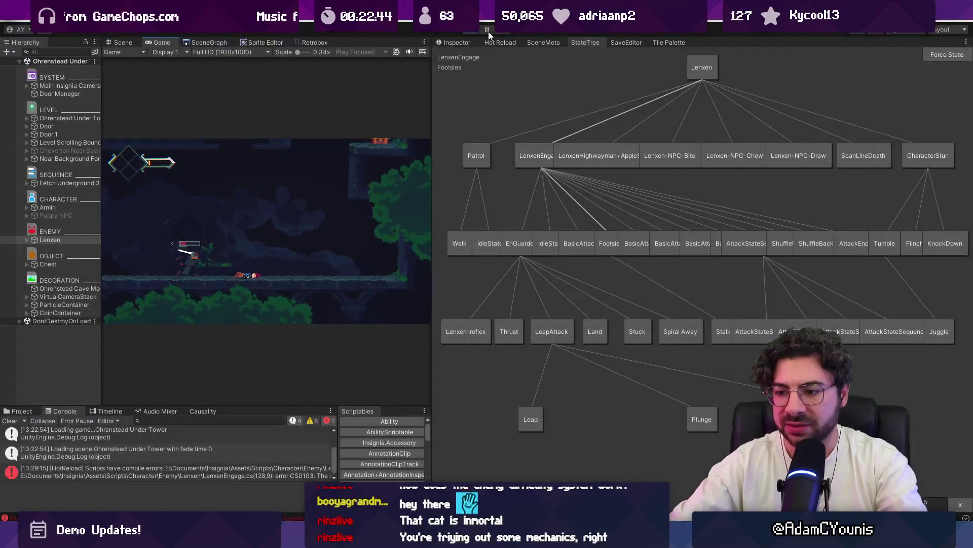
pyautogui.hotkey('ctrl', 'p')
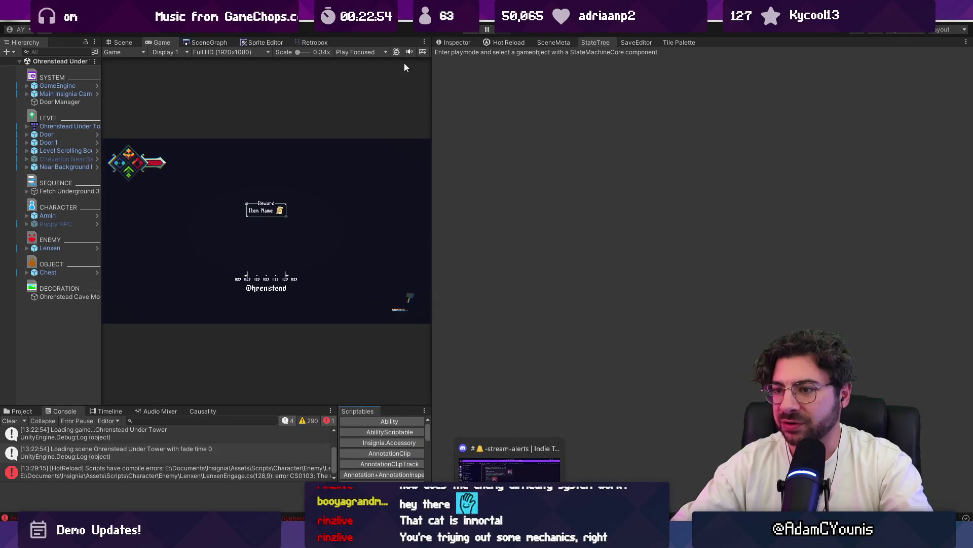
# - Clear the Console and start Play mode again, running the player left
pyautogui.click(18, 419)
pyautogui.click(472, 31)
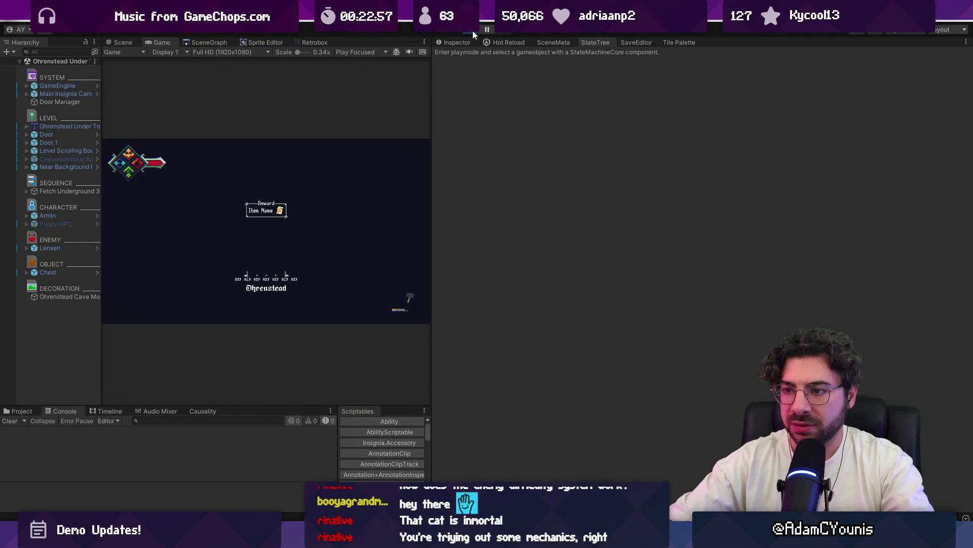
pyautogui.press('Left')
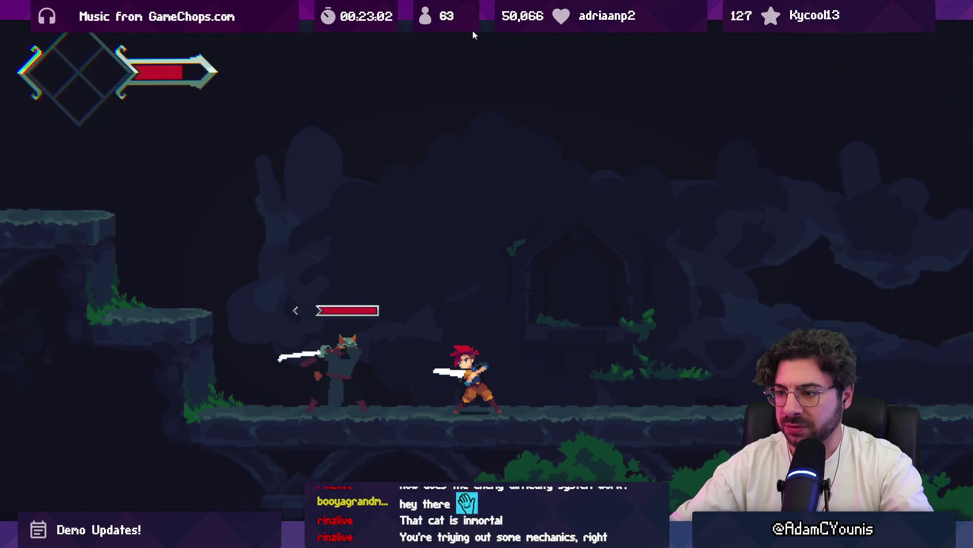
# - Fight the cat enemy with arrow-key moves and x slashes, dropping its health to 3
pyautogui.press('Right')
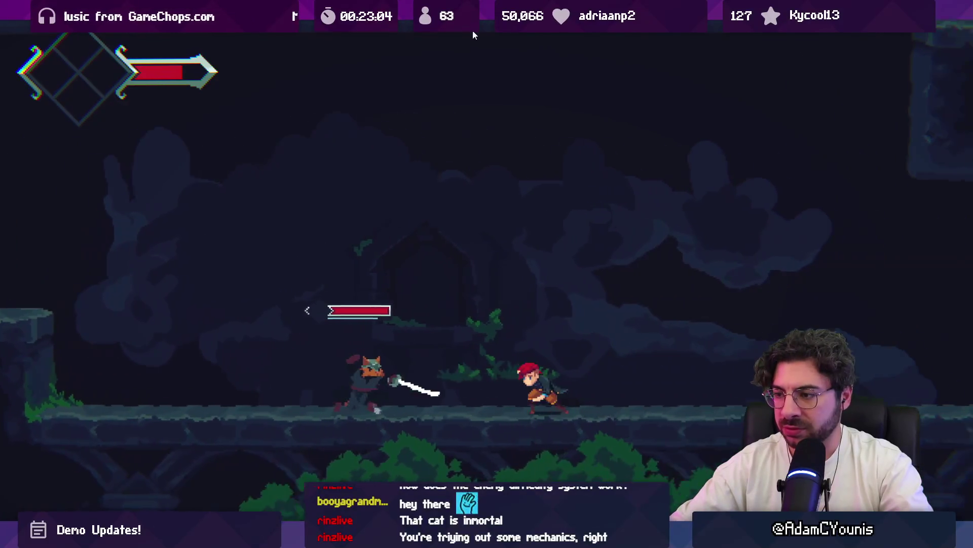
pyautogui.press('Left')
pyautogui.press('x')
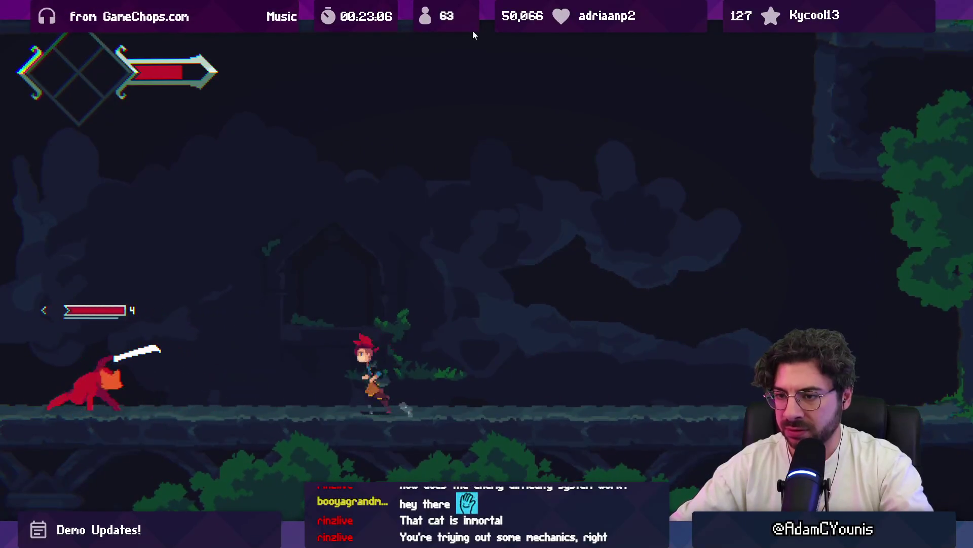
pyautogui.press('Left')
pyautogui.press('x')
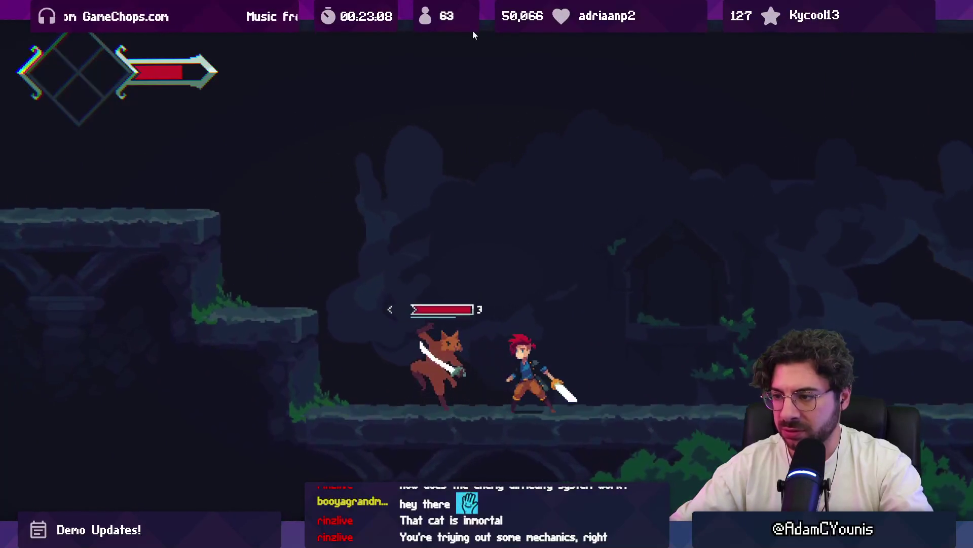
pyautogui.press('x')
# - Pause, view the LeapAttack log, step two frames, and select Lenxen to show its StateTree graph
pyautogui.hotkey('ctrl', 'shift', 'p')
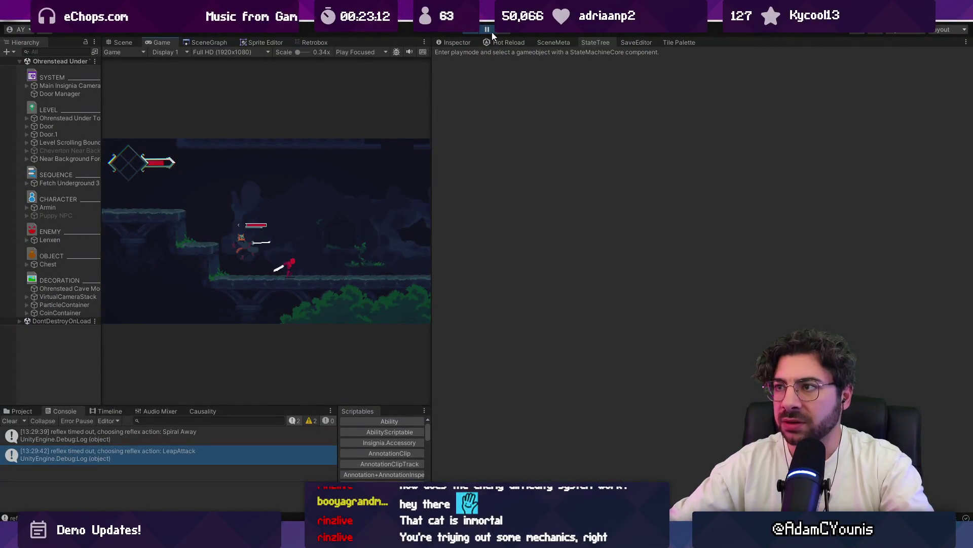
pyautogui.click(487, 30)
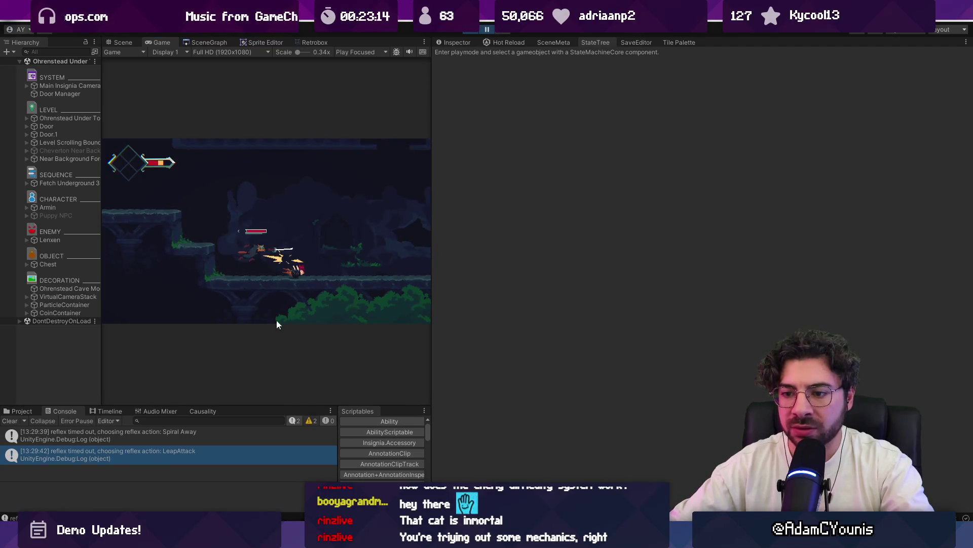
pyautogui.click(204, 454)
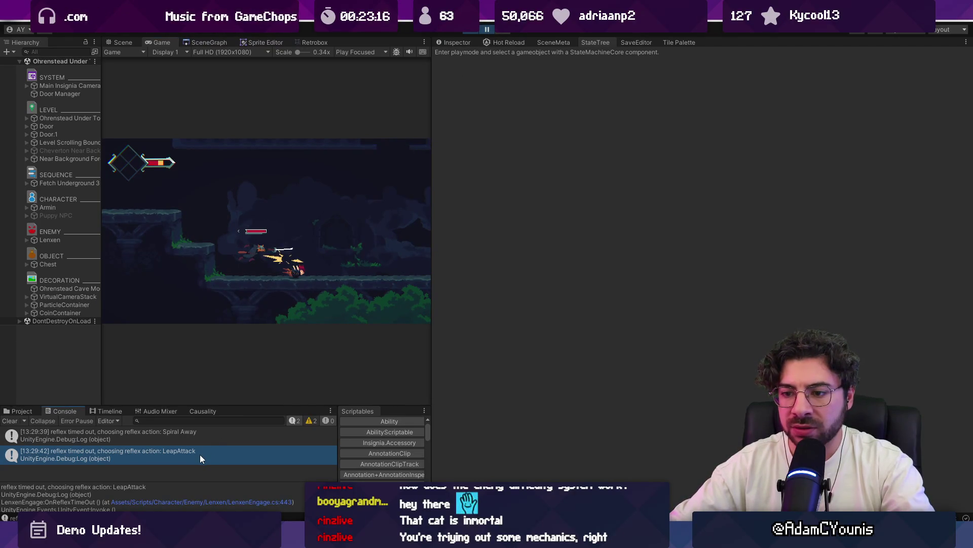
pyautogui.click(486, 31)
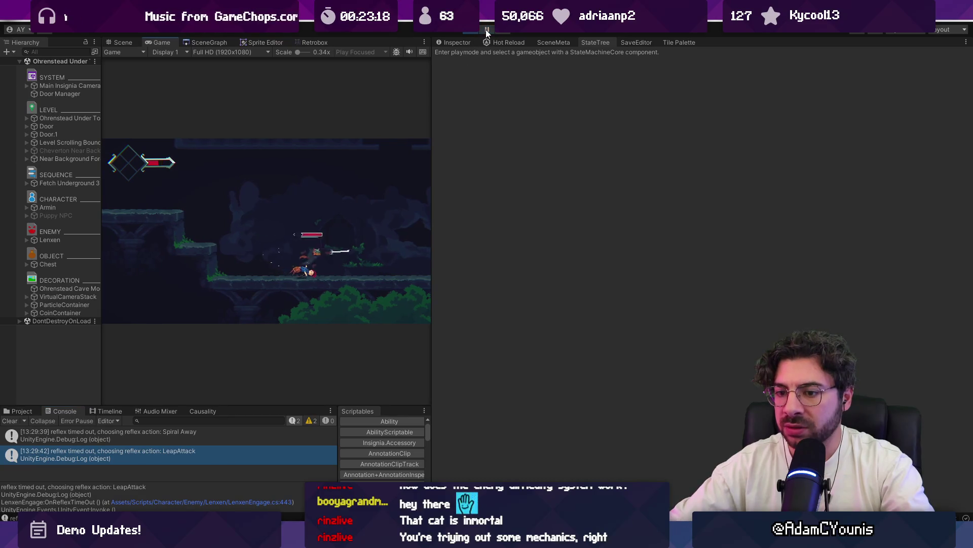
pyautogui.click(487, 31)
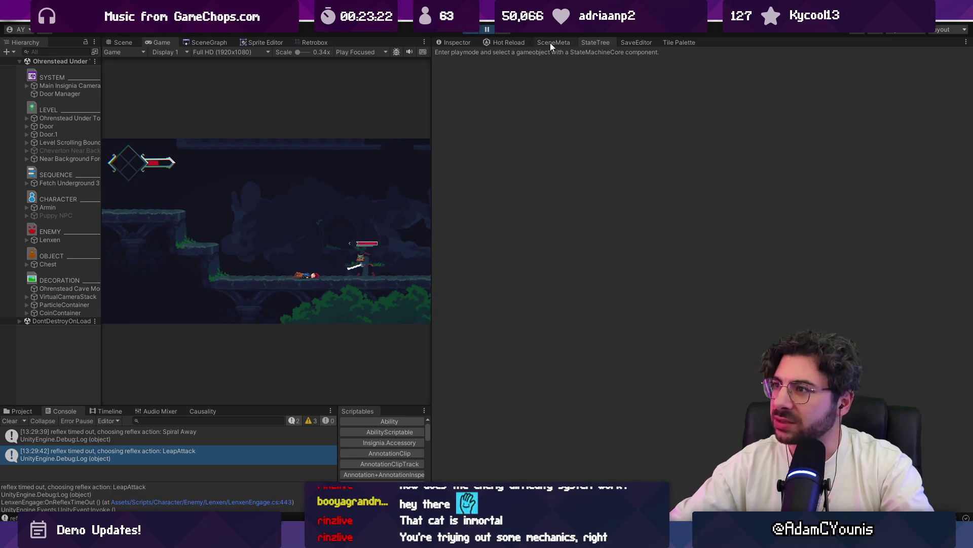
pyautogui.click(69, 241)
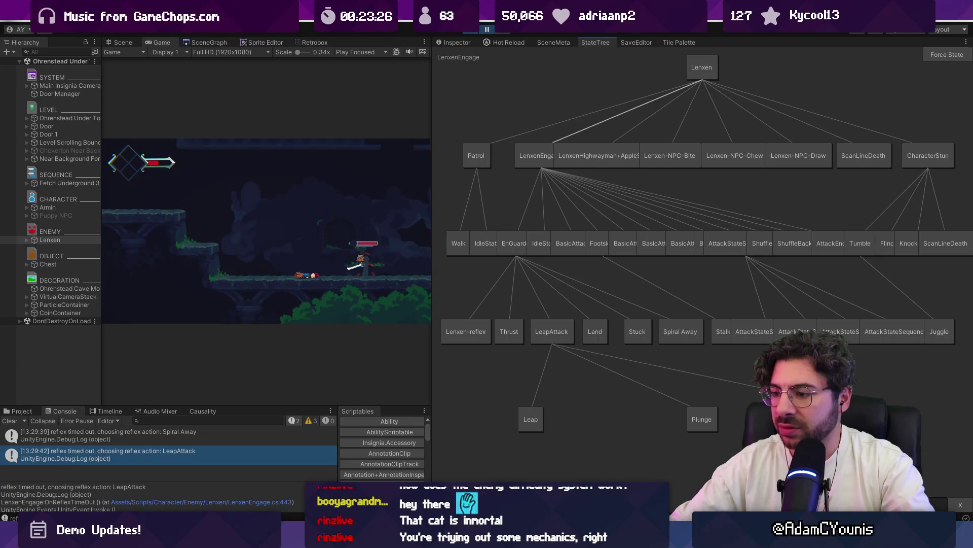
pyautogui.hotkey('alt', 'Tab')
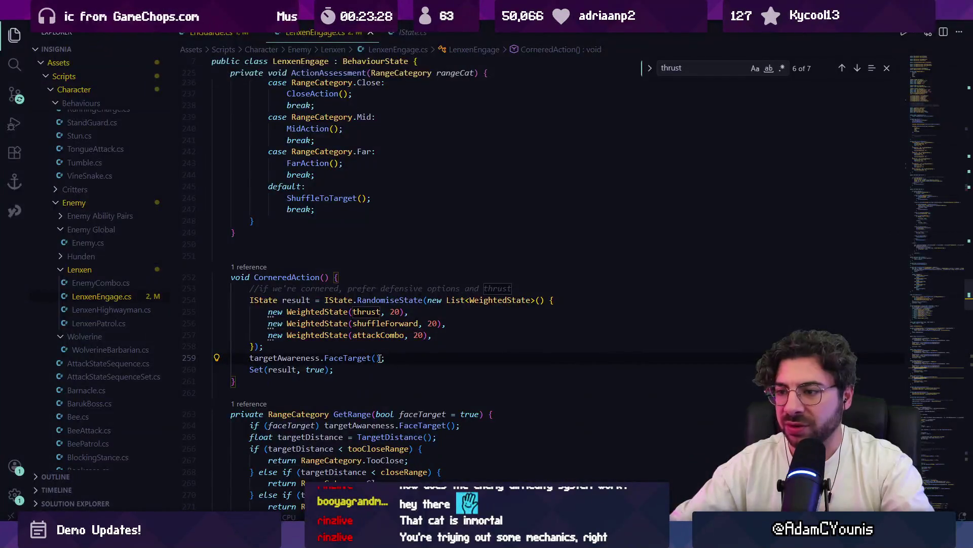
# - Step through the tooclose matches and go to the CorneredAction definition
pyautogui.press('Return')
pyautogui.press('Return')
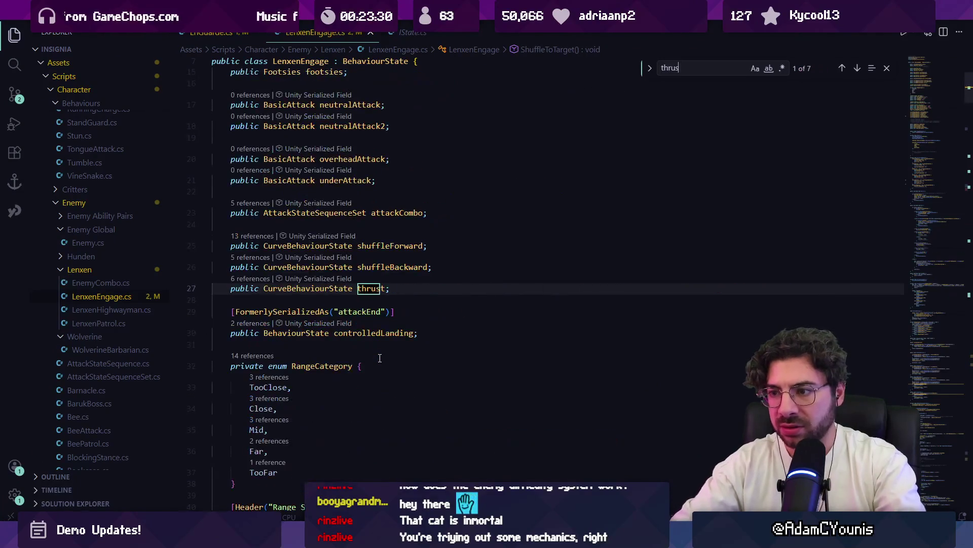
pyautogui.write('tooclose')
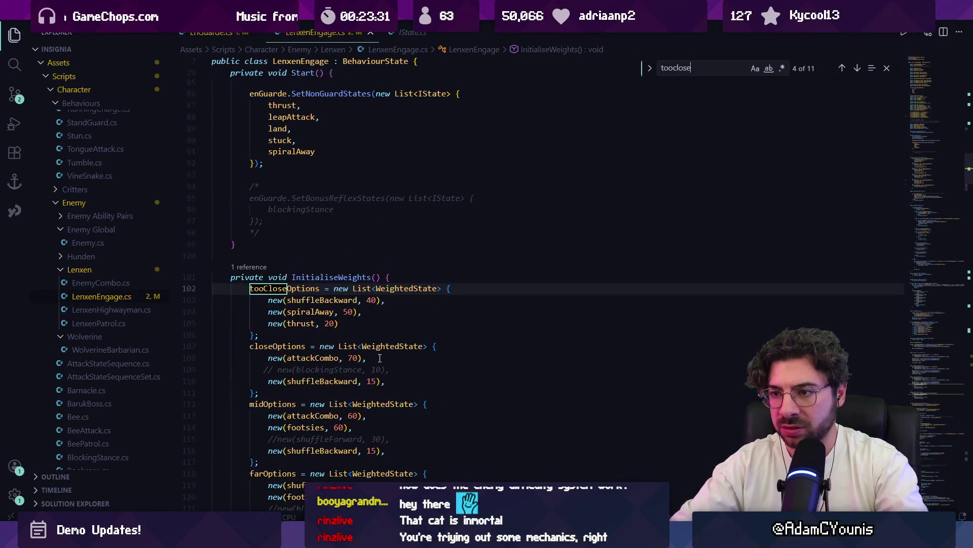
pyautogui.press('Return')
pyautogui.press('Return')
pyautogui.press('Return')
pyautogui.press('Return')
pyautogui.press('Return')
pyautogui.hotkey('shift', 'Return')
pyautogui.hotkey('shift', 'Return')
pyautogui.press('Escape')
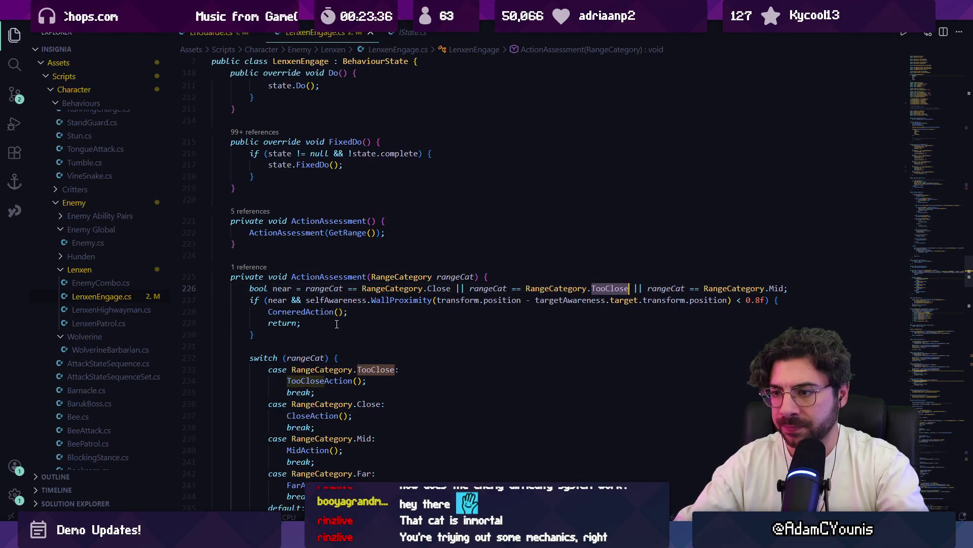
pyautogui.keyDown('ctrl'); pyautogui.click(315, 312); pyautogui.keyUp('ctrl')
# - Find TooCloseAction and inspect its RemoveFromWeightedList call and the tooCloseOptions definition
pyautogui.hotkey('ctrl', 'f')
pyautogui.write('thrus')
pyautogui.hotkey('ctrl', 'a')
pyautogui.write('tooclose')
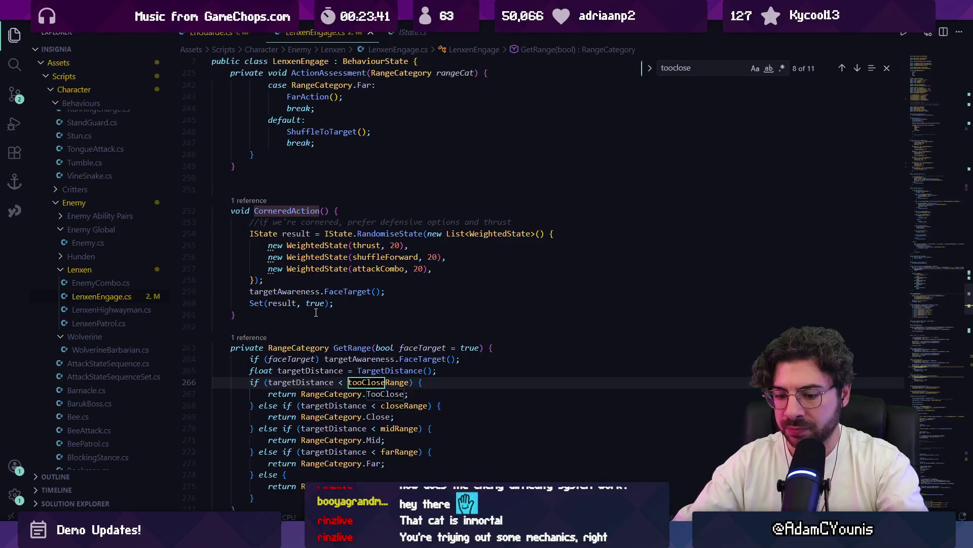
pyautogui.press('Return')
pyautogui.press('Return')
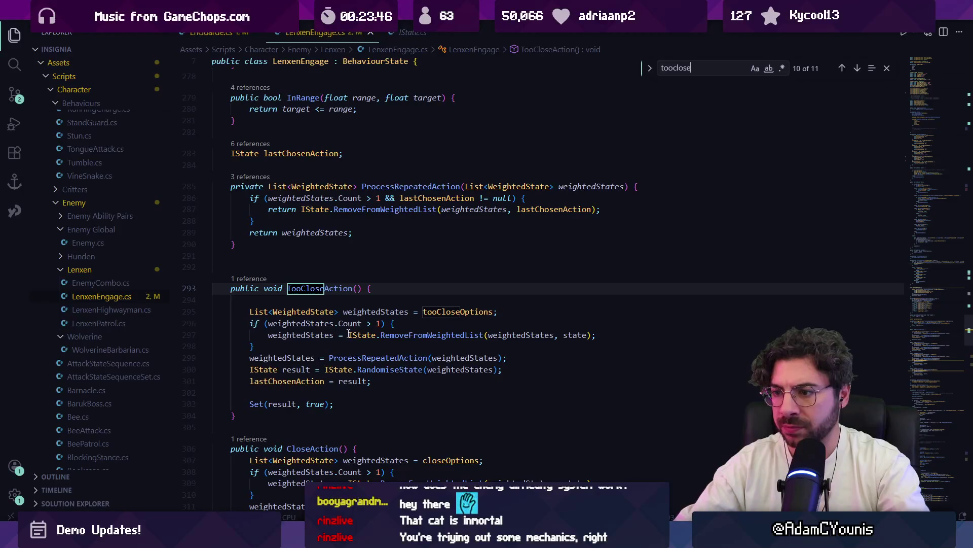
pyautogui.click(429, 335)
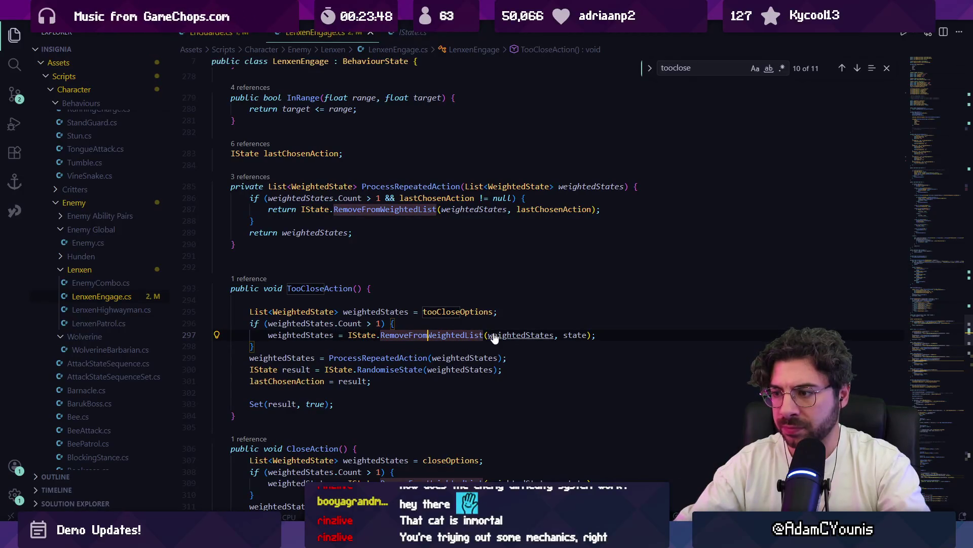
pyautogui.keyDown('ctrl'); pyautogui.click(443, 312); pyautogui.keyUp('ctrl')
# - Revisit the thrust matches on lines 105 and 125
pyautogui.hotkey('ctrl', 'f')
pyautogui.write('thrust')
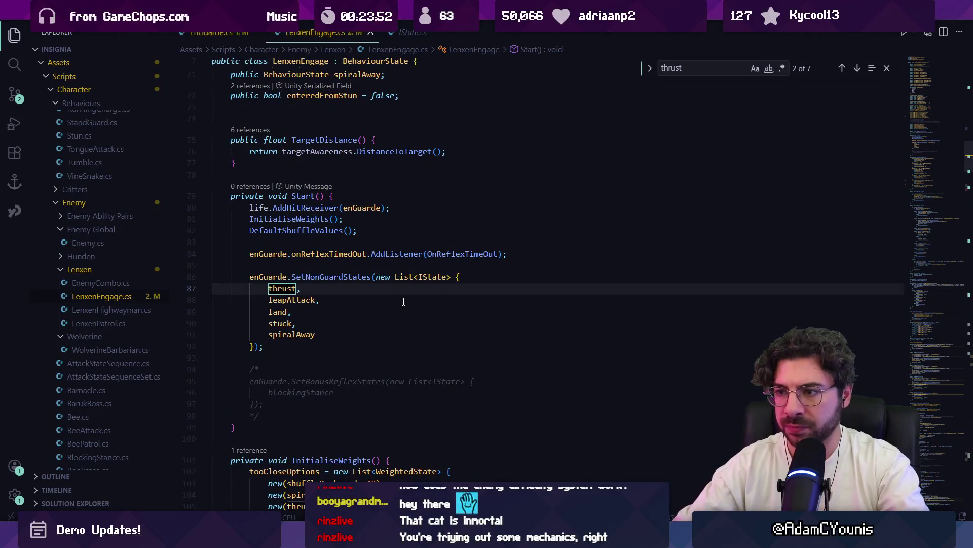
pyautogui.press('Return')
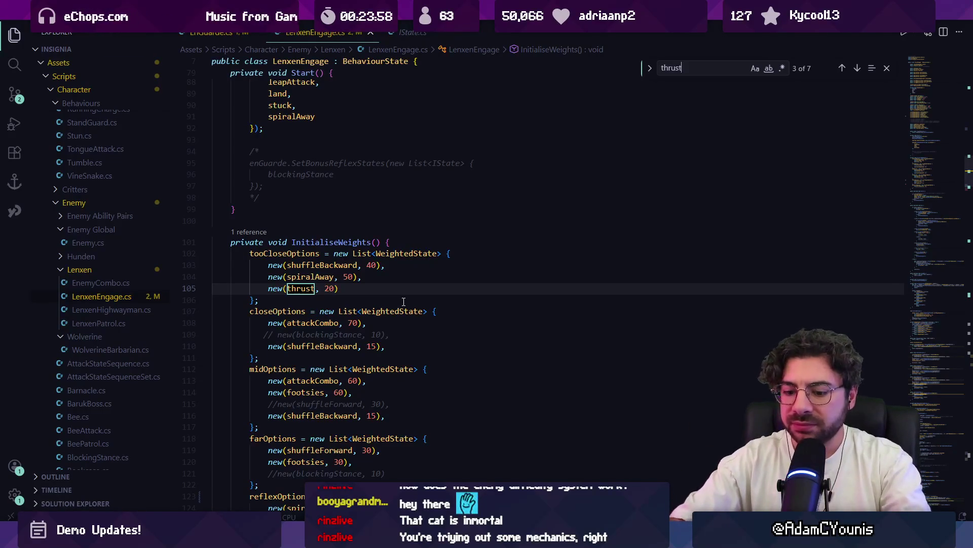
pyautogui.press('Return')
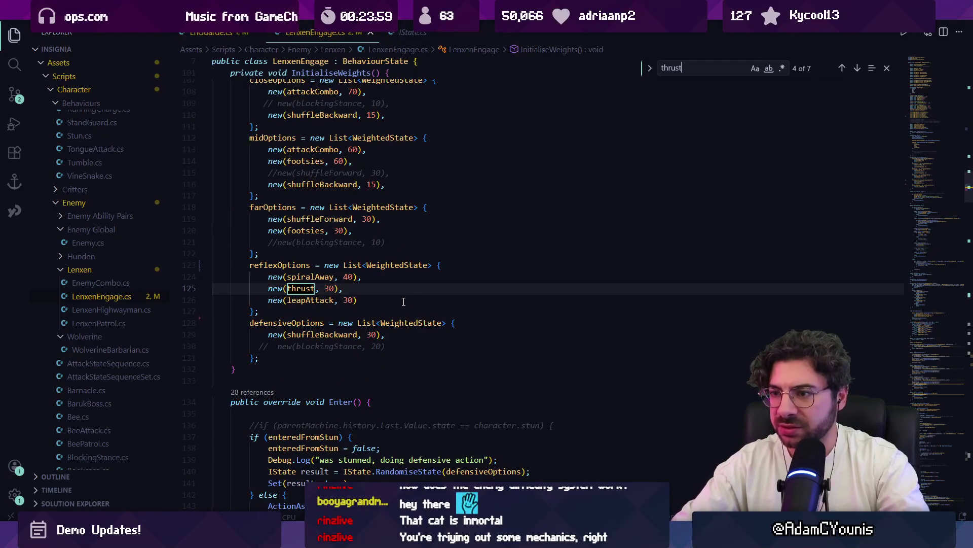
# - In Unity, drag the splitter right to widen the Game preview beside the StateTree graph
pyautogui.hotkey('alt', 'Tab')
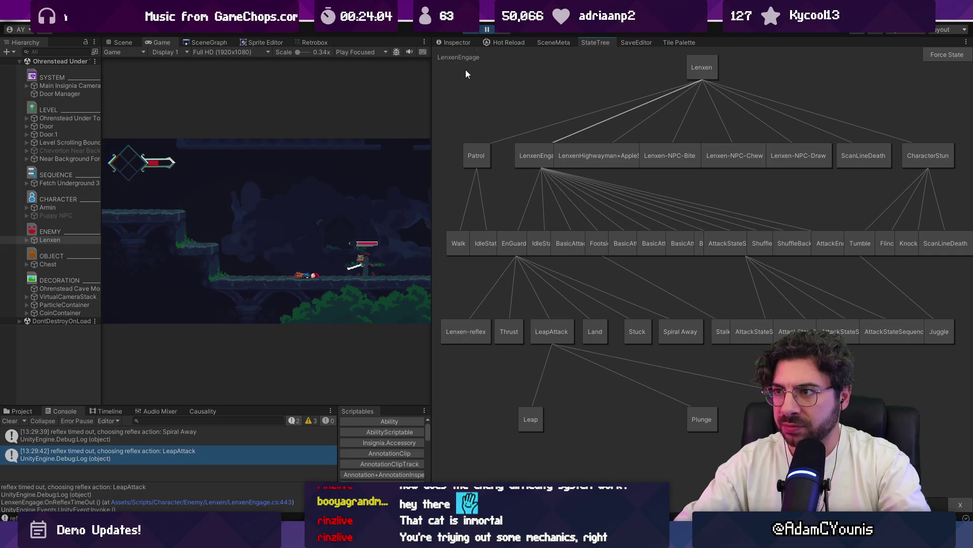
pyautogui.moveTo(433, 81); pyautogui.dragTo(711, 97)
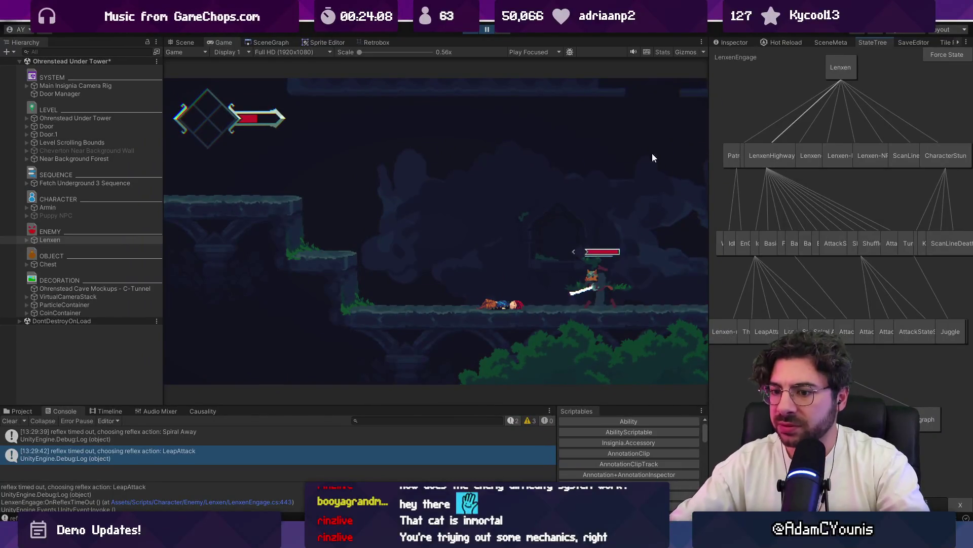
pyautogui.hotkey('alt', 'Tab')
# - Open the Set method definition and add a Debug.Log line inside its body
pyautogui.press('Return')
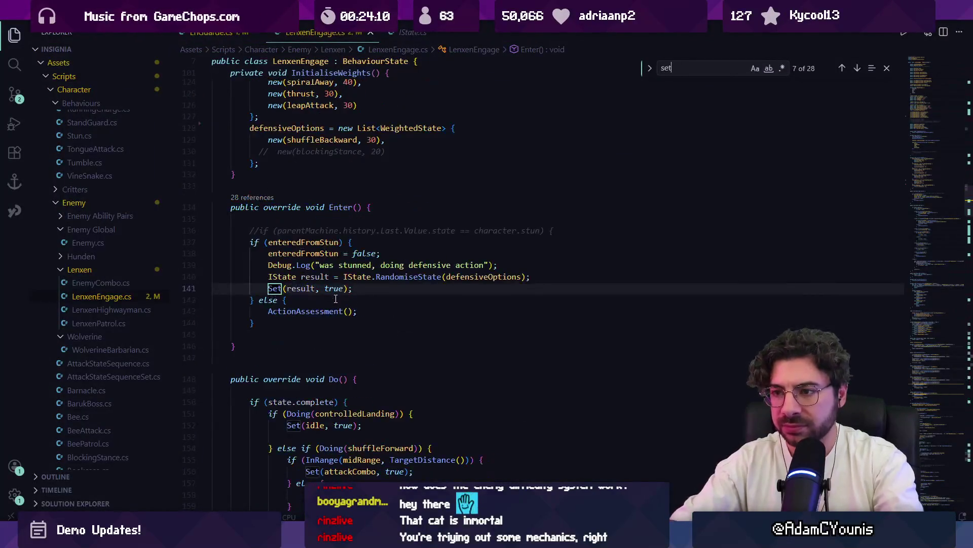
pyautogui.write('(')
pyautogui.keyDown('ctrl'); pyautogui.click(277, 288); pyautogui.keyUp('ctrl')
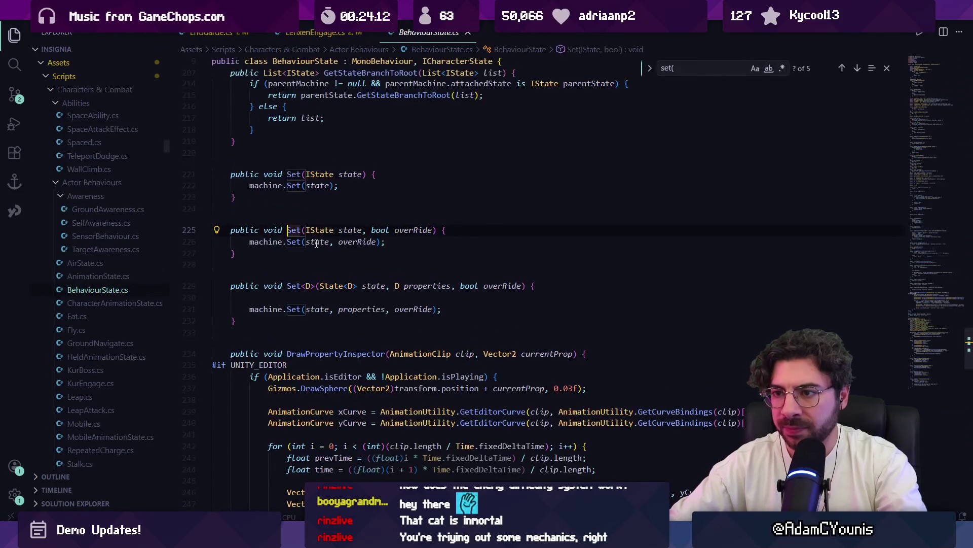
pyautogui.click(460, 233)
pyautogui.press('Return')
pyautogui.write('Debug.Log("')
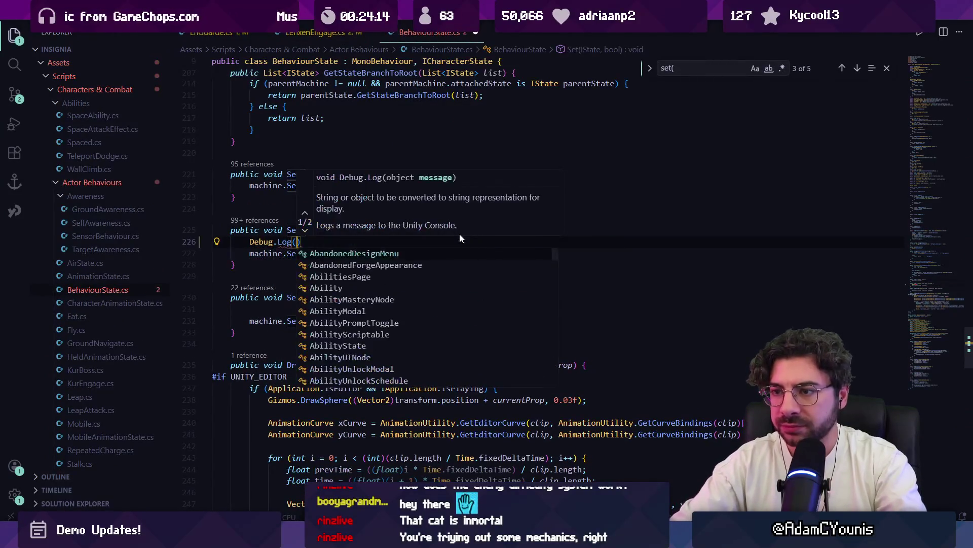
pyautogui.press('Tab')
pyautogui.hotkey('alt', 'Tab')
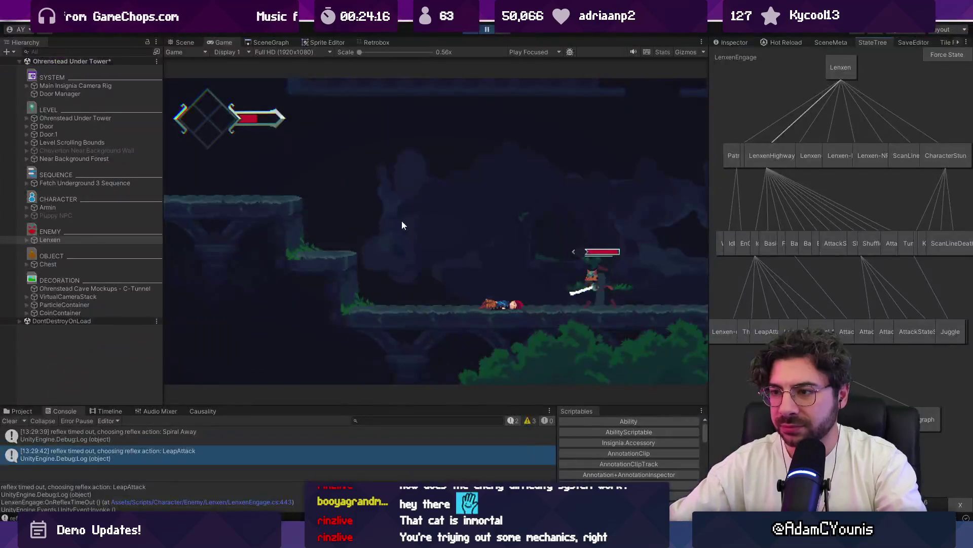
# - Fight the cat enemy fullscreen with arrow keys, respawn at the checkpoint after dying, then pause
pyautogui.press('F11')
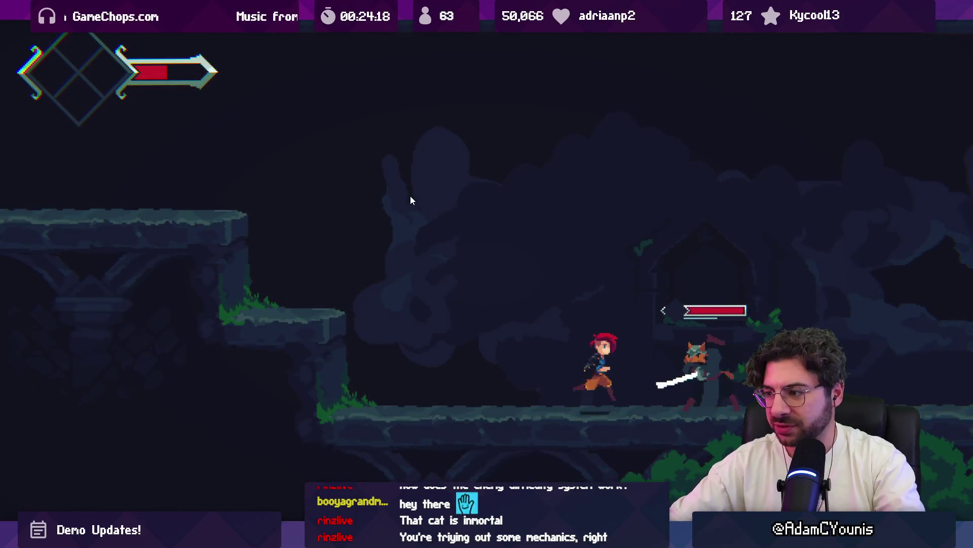
pyautogui.press('Left')
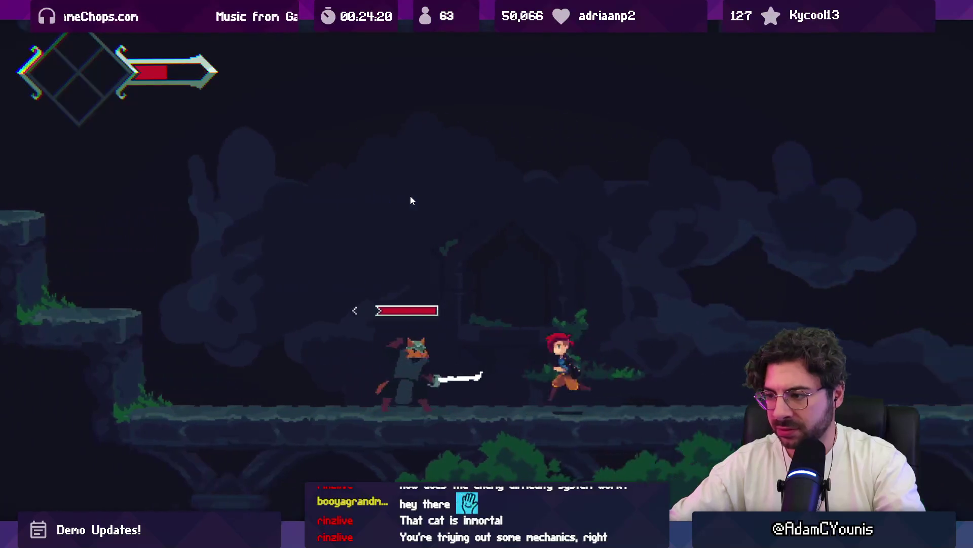
pyautogui.press('Left')
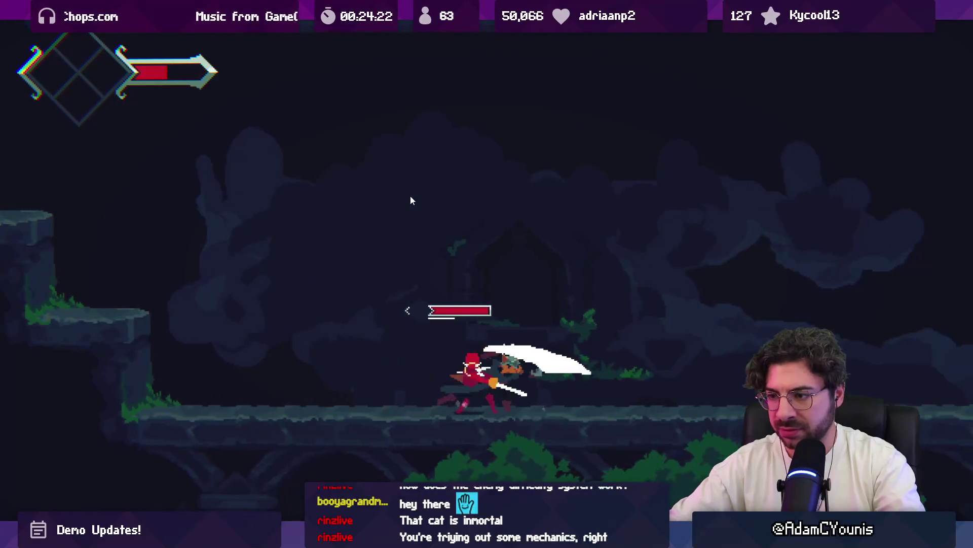
pyautogui.press('Left')
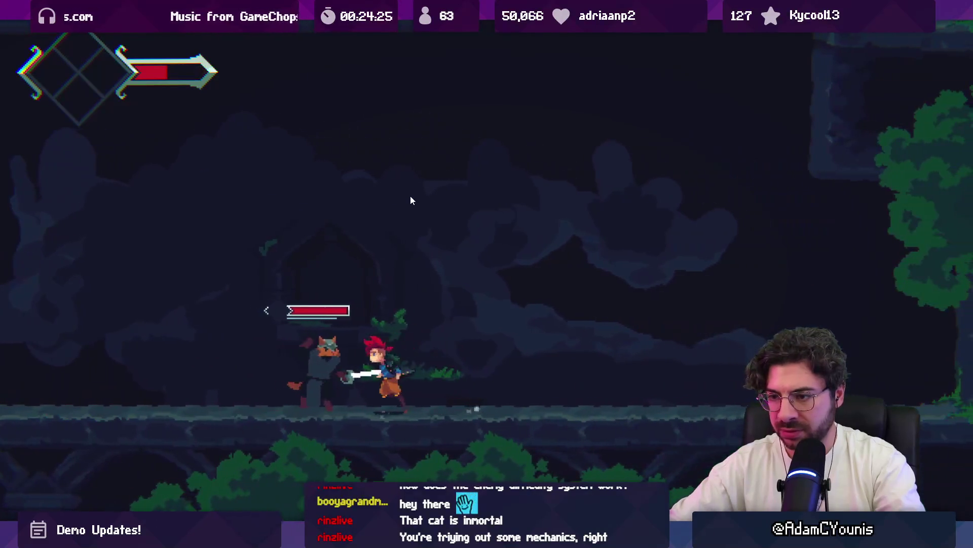
pyautogui.press('Left')
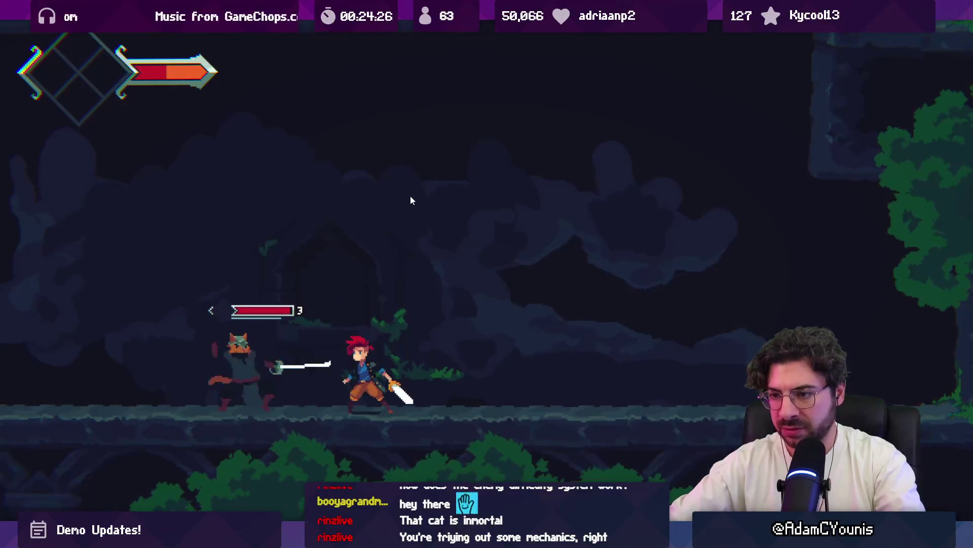
pyautogui.press('Right')
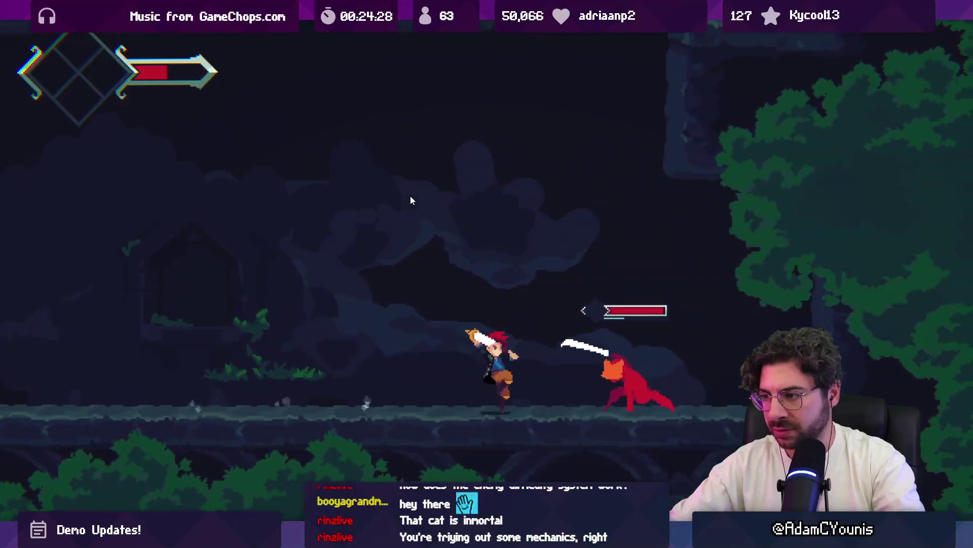
pyautogui.press('Right')
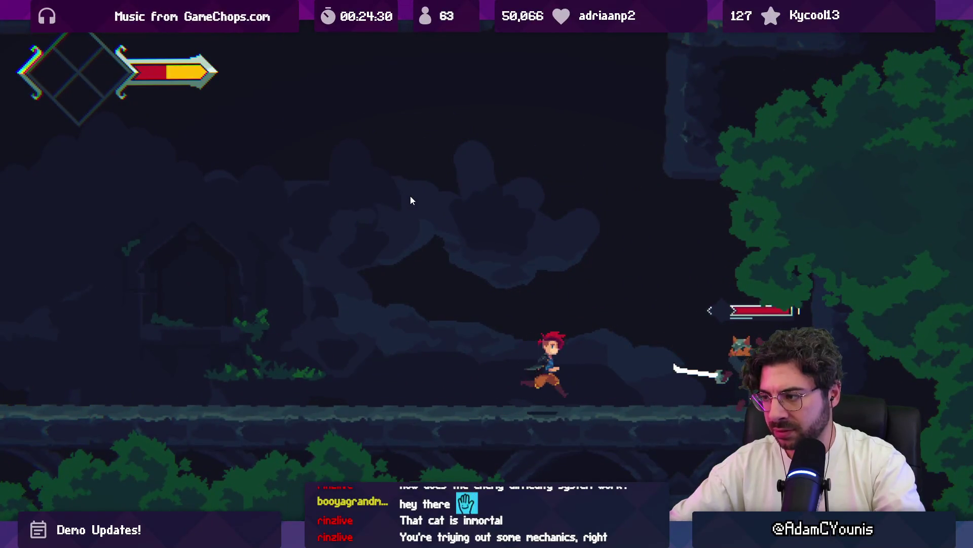
pyautogui.press('Left')
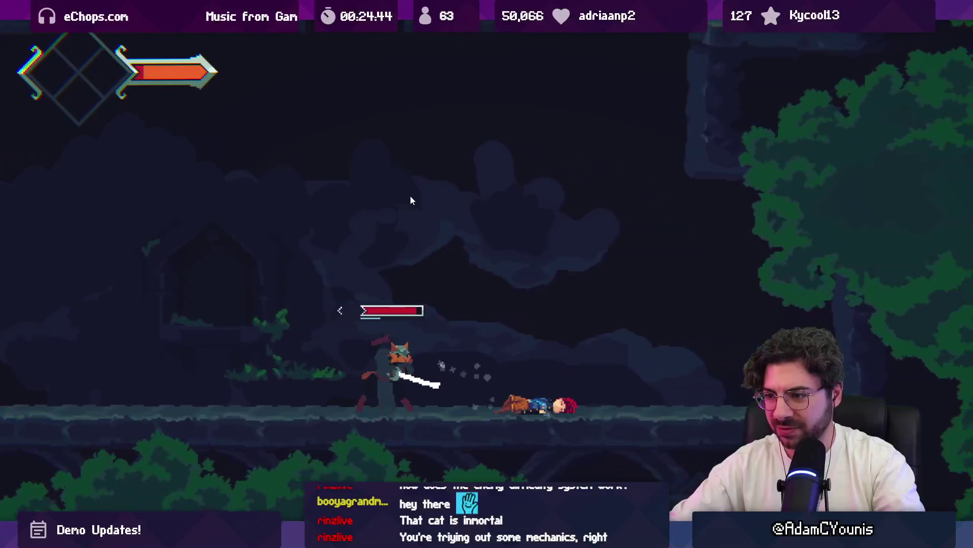
pyautogui.press('Return')
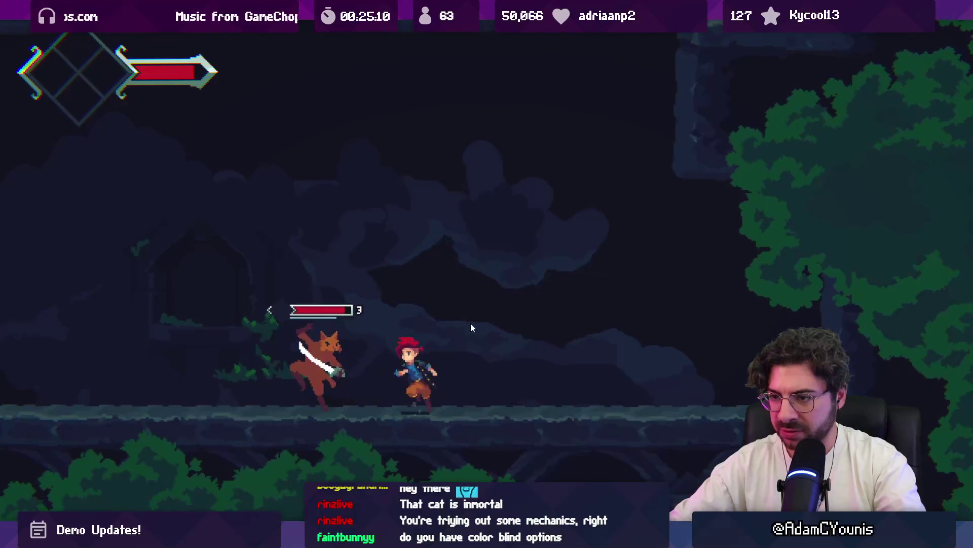
pyautogui.hotkey('ctrl', 'shift', 'p')
# - Pause, enlarge the Console, and click through the Up Swing, Plunge, Telegraph, ArminCombatIdle and ShuffleForward logs
pyautogui.press('F11')
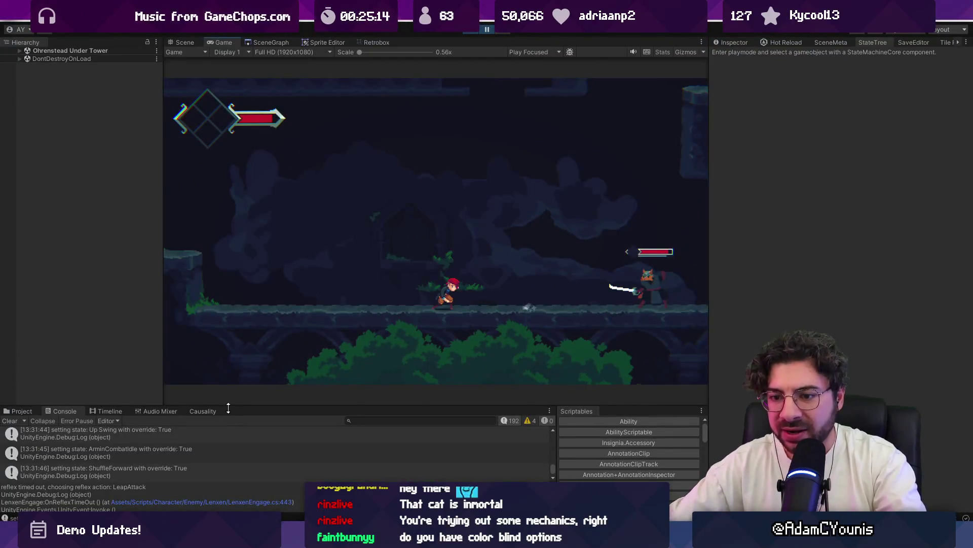
pyautogui.moveTo(241, 403); pyautogui.dragTo(260, 318)
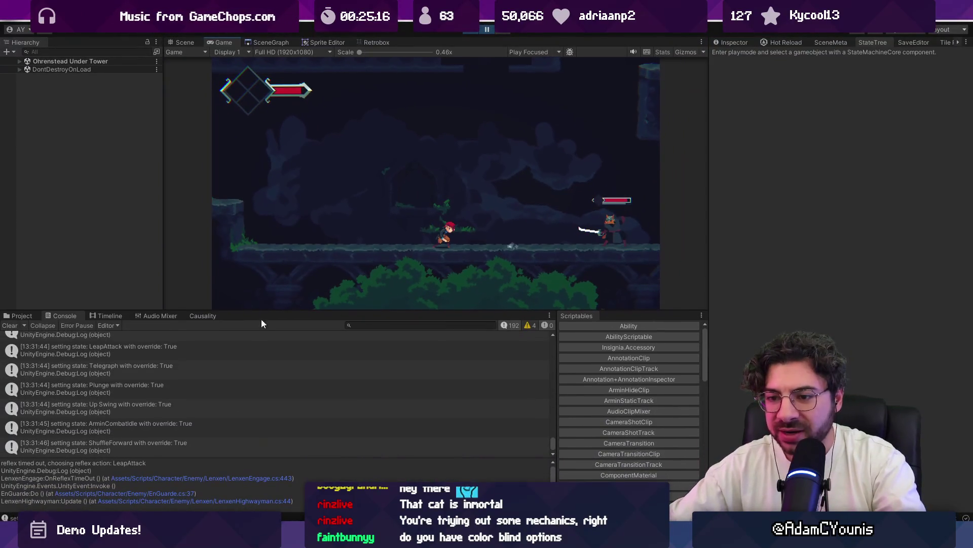
pyautogui.click(186, 423)
pyautogui.click(184, 411)
pyautogui.click(185, 390)
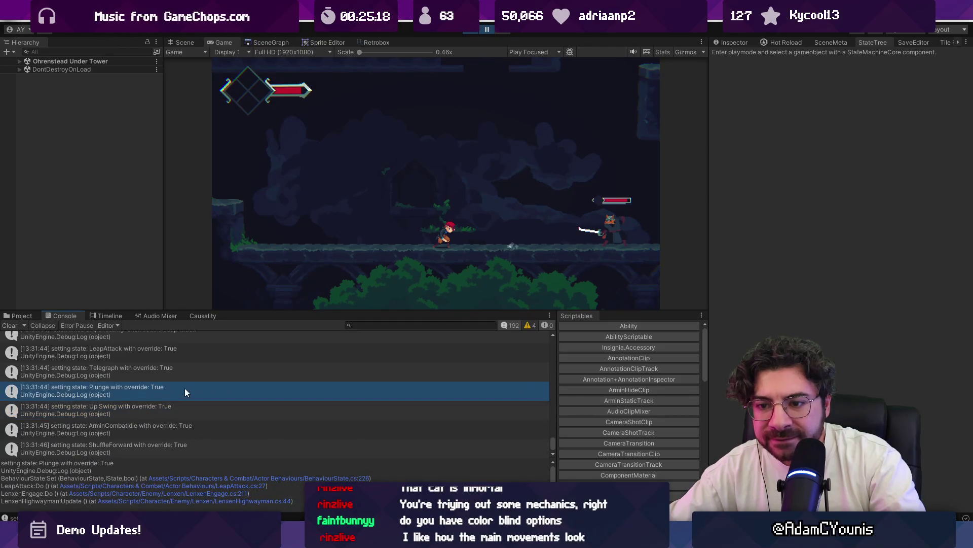
pyautogui.click(168, 370)
pyautogui.click(166, 394)
pyautogui.click(166, 411)
pyautogui.click(166, 425)
pyautogui.click(165, 448)
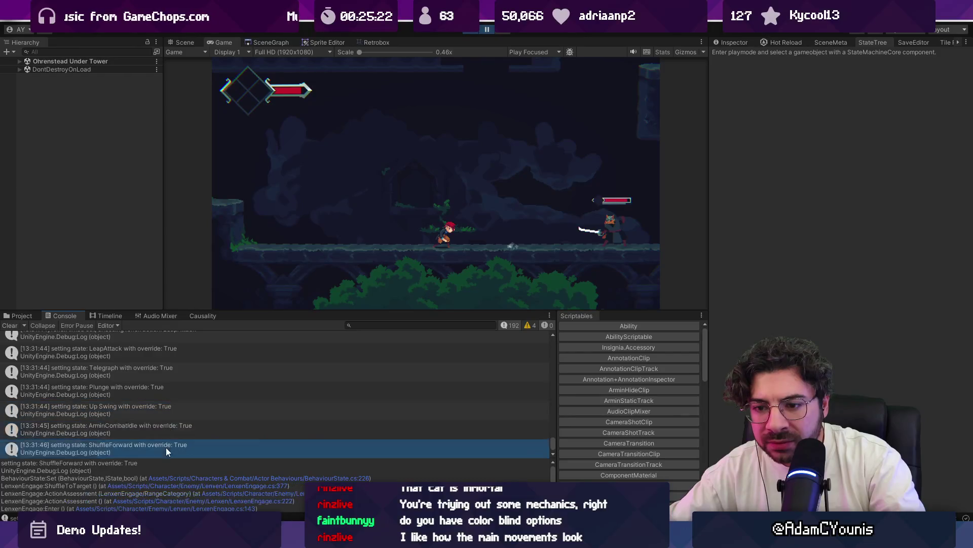
pyautogui.click(159, 392)
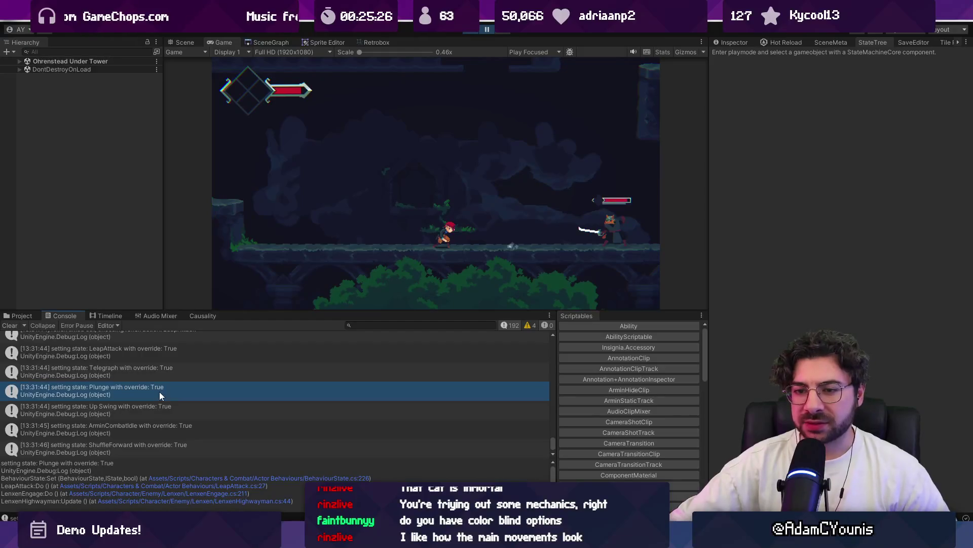
# - Enlarge the Console further and double-click the Plunge log to open its source line
pyautogui.scroll(3, 159, 391)
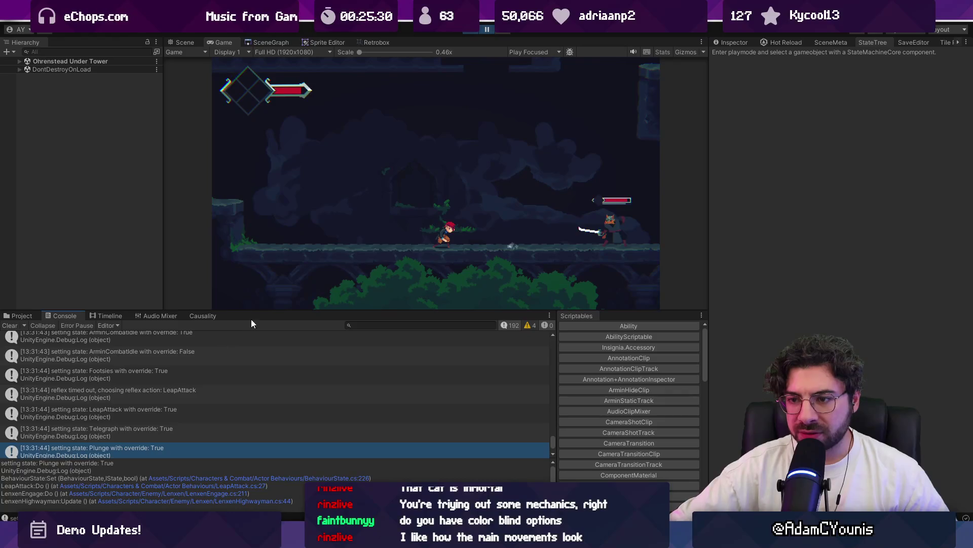
pyautogui.moveTo(256, 312); pyautogui.dragTo(273, 194)
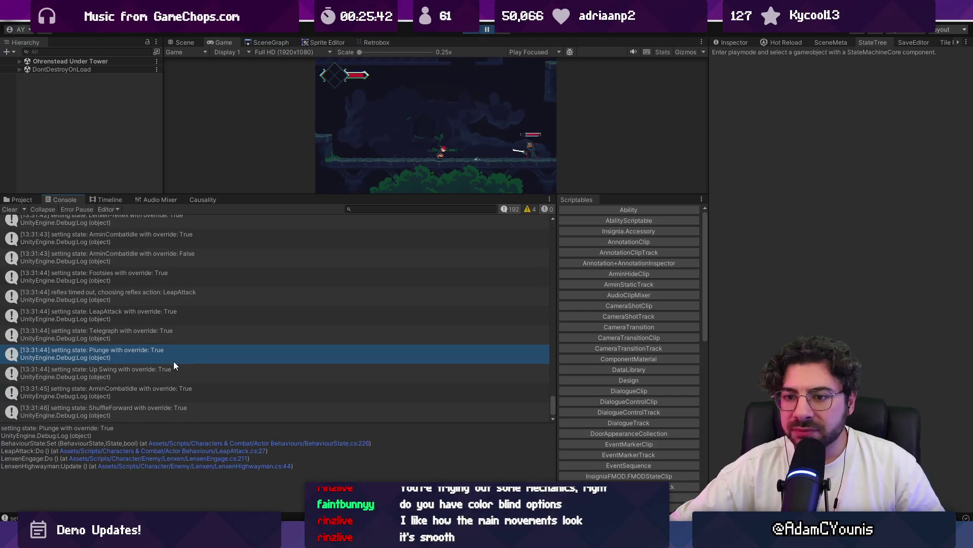
pyautogui.scroll(1, 169, 355)
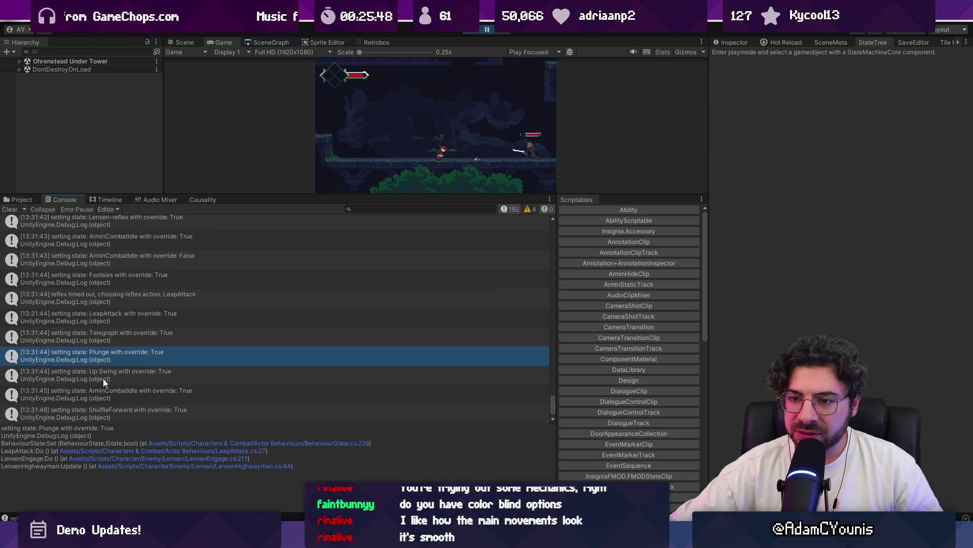
pyautogui.scroll(-1, 119, 378)
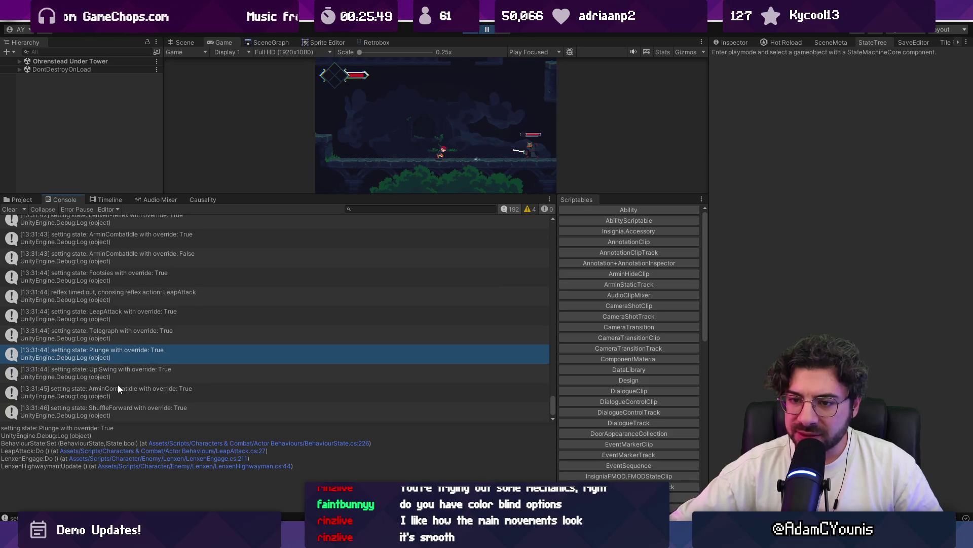
pyautogui.click(133, 411)
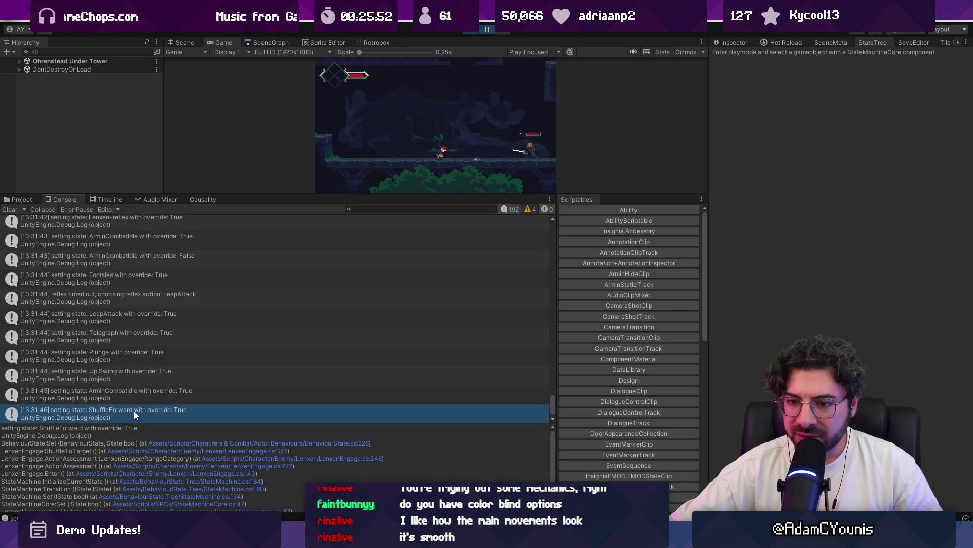
pyautogui.click(135, 351)
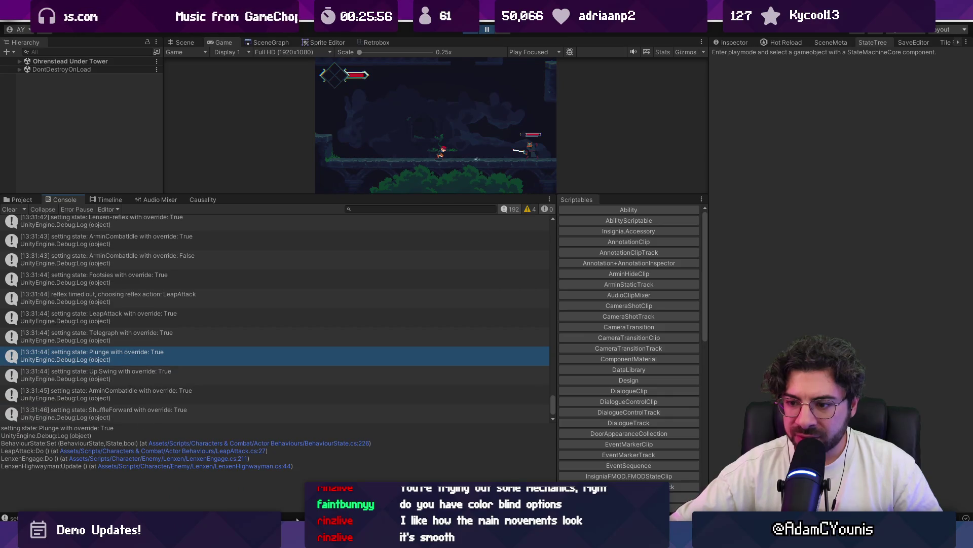
pyautogui.doubleClick(378, 352)
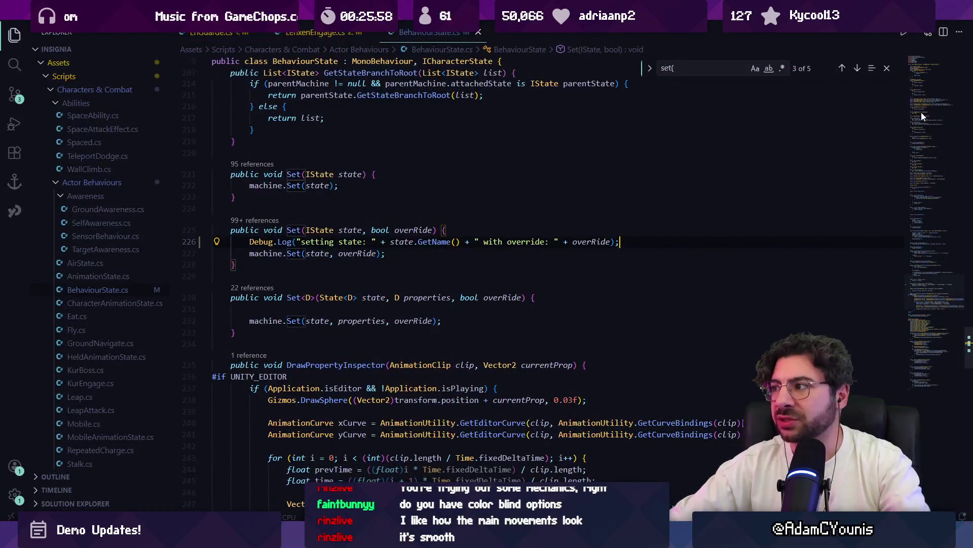
# - Open LenxenEngage.cs with the quick file search
pyautogui.moveTo(926, 119); pyautogui.dragTo(919, 75)
pyautogui.scroll(-2, 365, 285)
pyautogui.hotkey('ctrl', 'p')
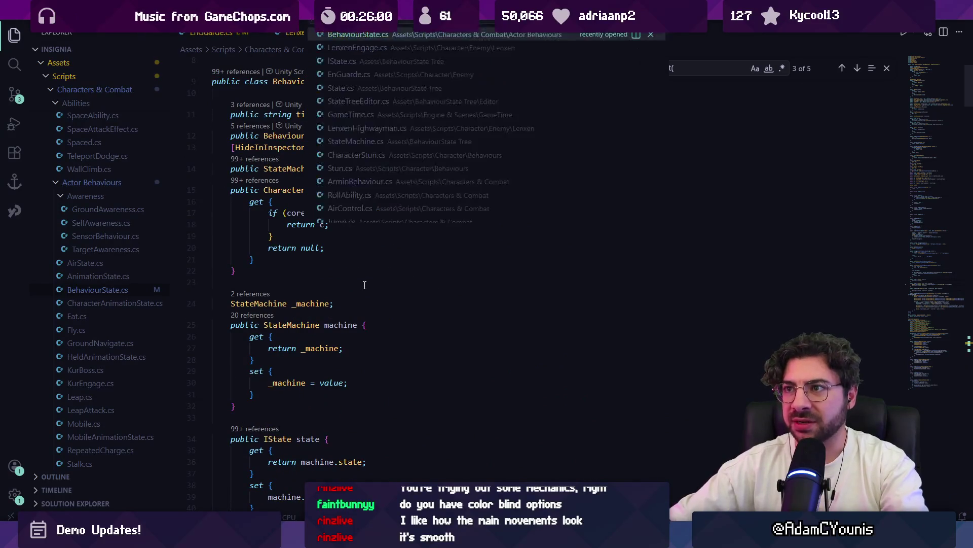
pyautogui.write('lenxeneng')
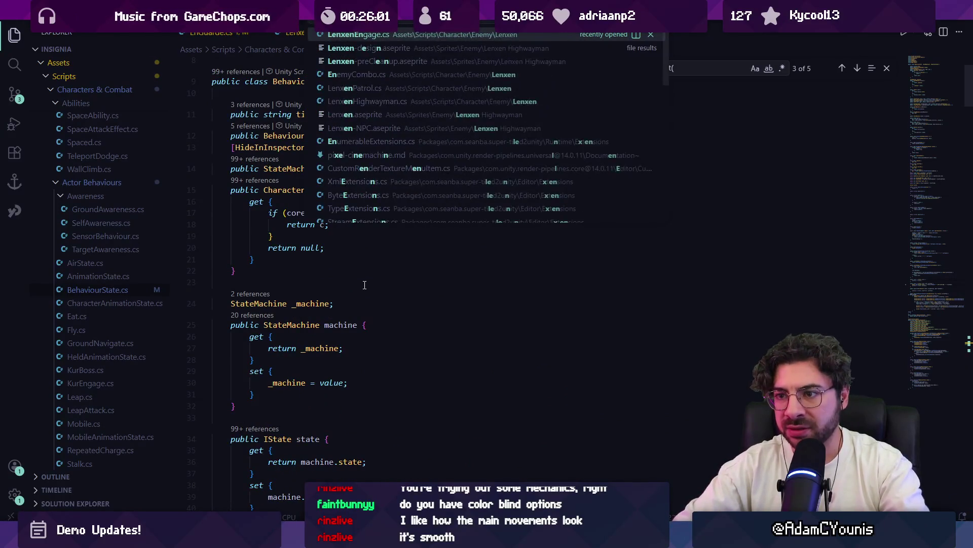
pyautogui.press('Return')
pyautogui.write('lunc')
pyautogui.press('Escape')
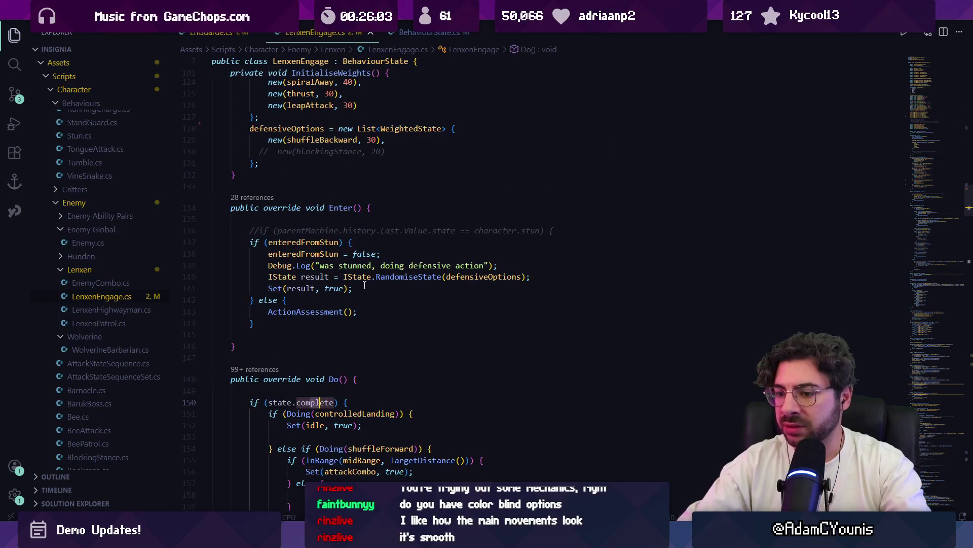
# - Search LenxenEngage.cs for plunge and jump to the field declarations near the top
pyautogui.hotkey('ctrl', 'p')
pyautogui.write('plunge')
pyautogui.press('Escape')
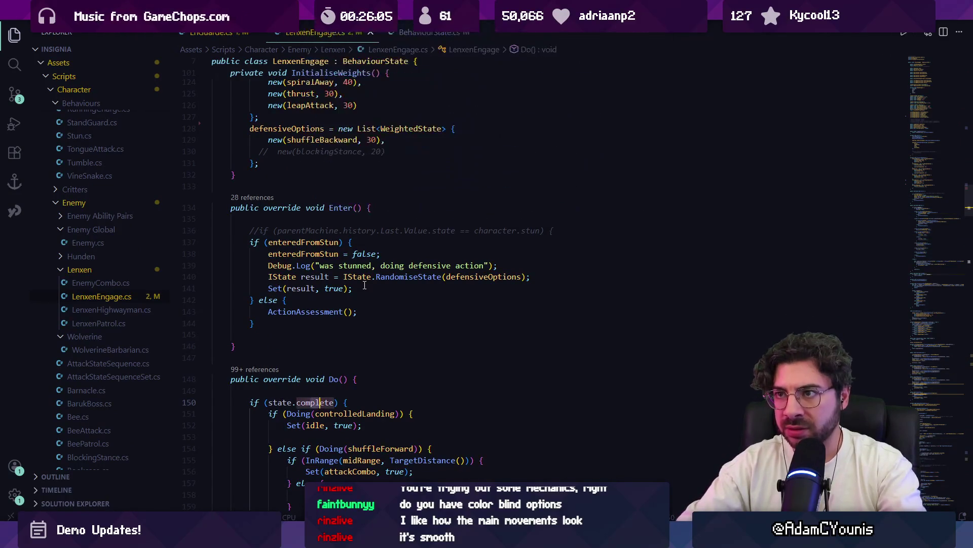
pyautogui.hotkey('ctrl', 'f')
pyautogui.write('plunge')
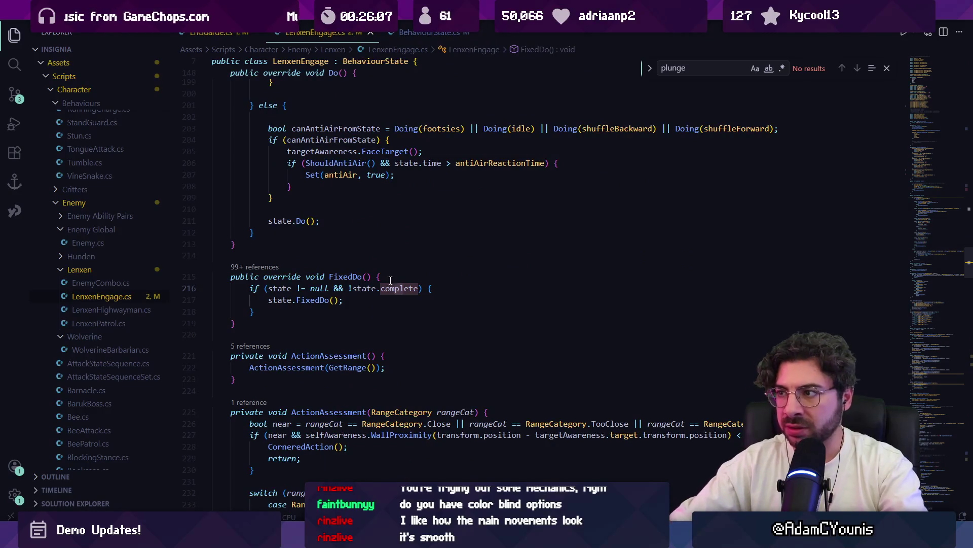
pyautogui.click(908, 73)
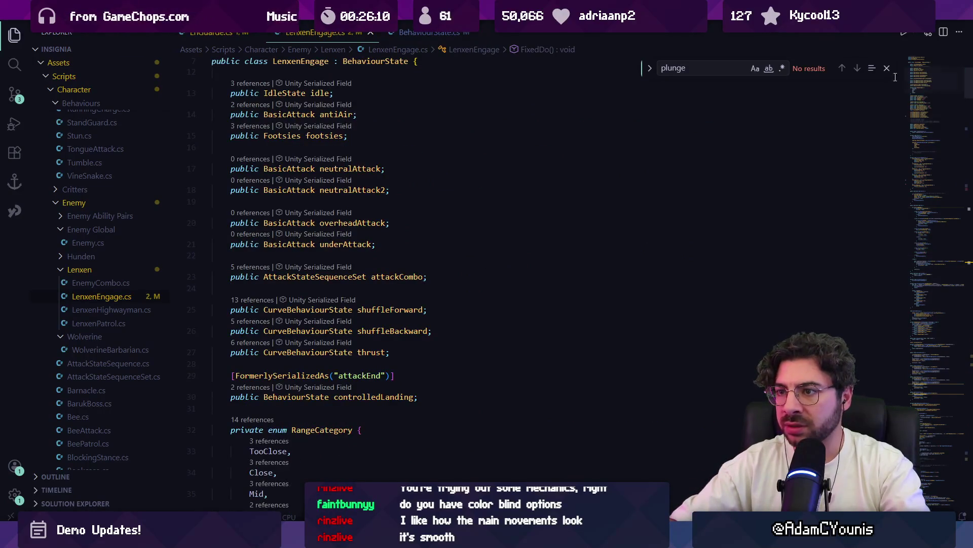
pyautogui.press('Escape')
pyautogui.scroll(3, 405, 235)
pyautogui.scroll(-1, 398, 254)
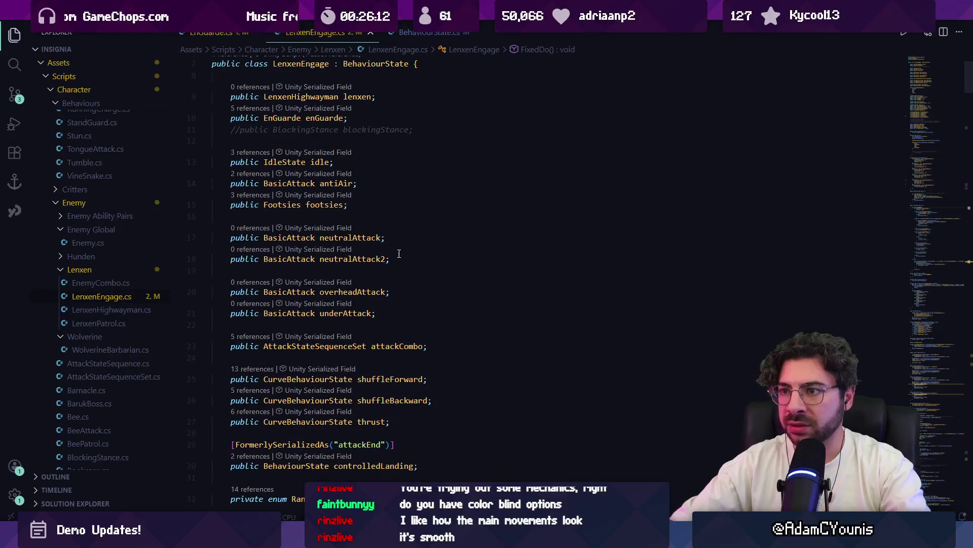
# - Scroll through the field declarations, inspecting the antiAir and thrust fields
pyautogui.click(338, 183)
pyautogui.scroll(-3, 372, 226)
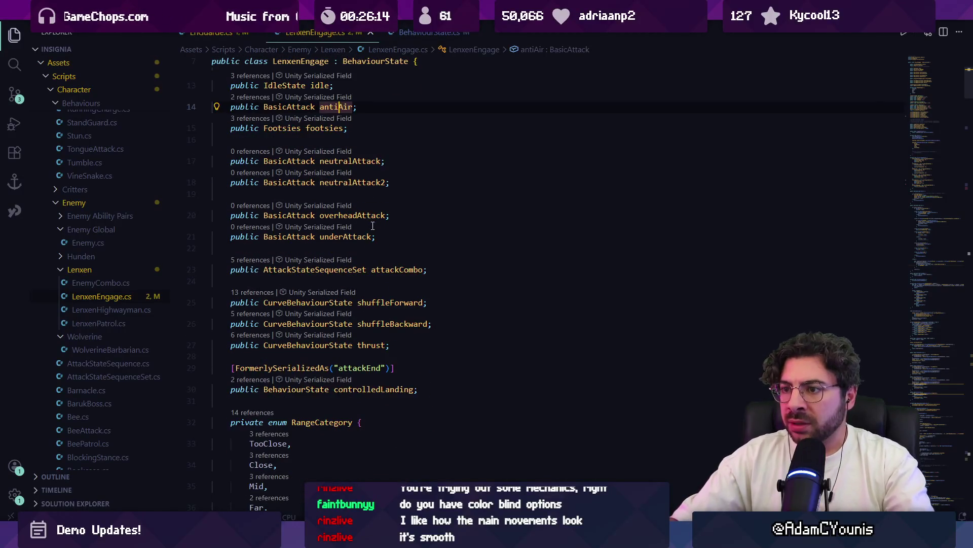
pyautogui.scroll(-2, 388, 257)
pyautogui.click(372, 292)
pyautogui.scroll(-1, 372, 297)
pyautogui.scroll(-5, 373, 297)
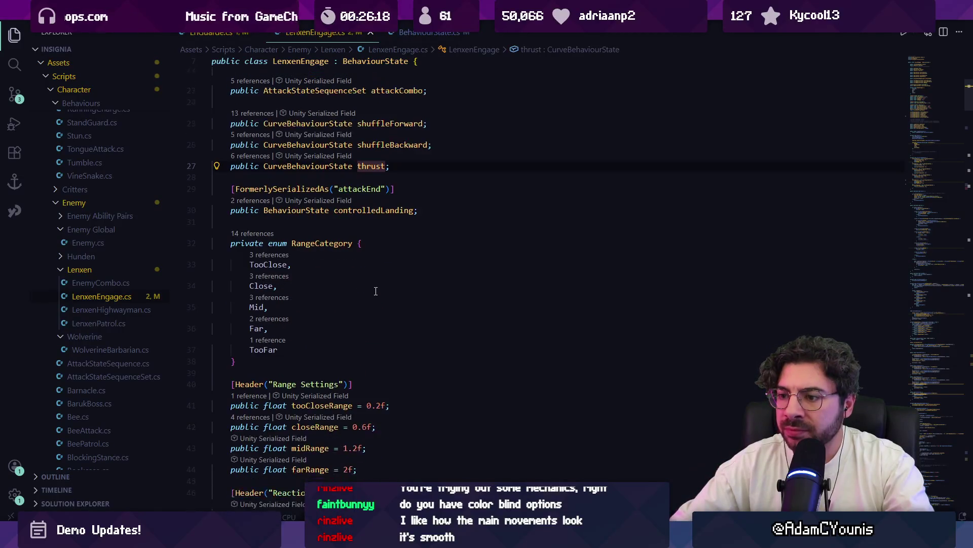
pyautogui.scroll(-8, 375, 292)
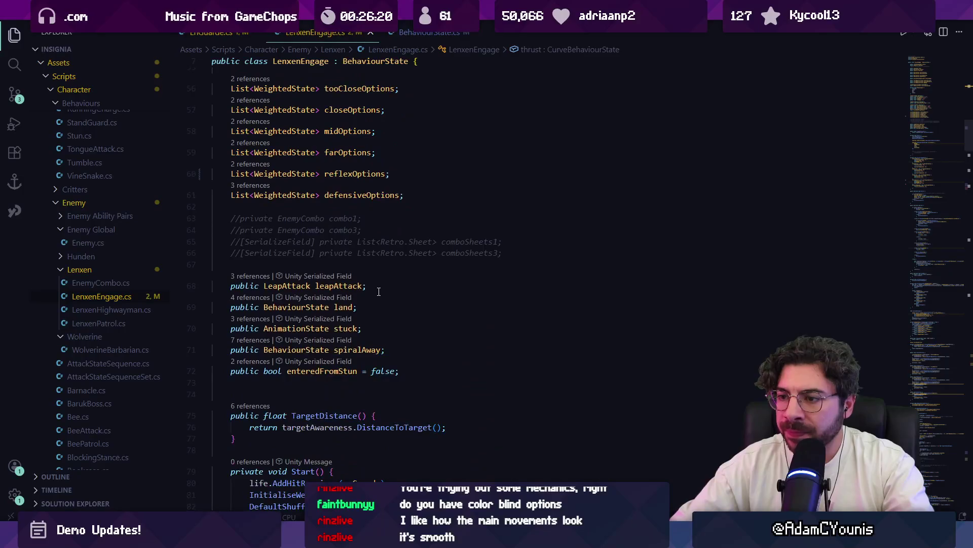
pyautogui.scroll(-4, 295, 292)
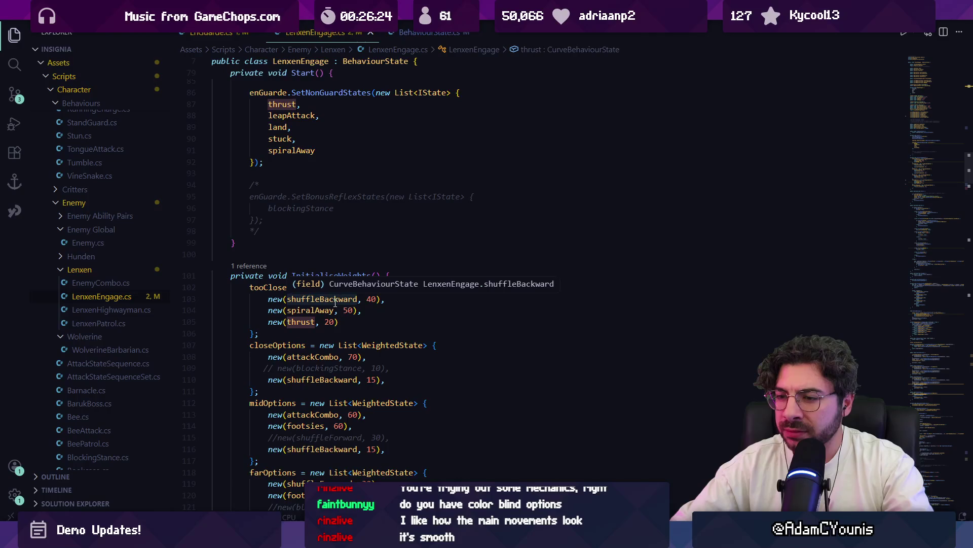
pyautogui.scroll(-2, 335, 302)
pyautogui.scroll(-3, 335, 303)
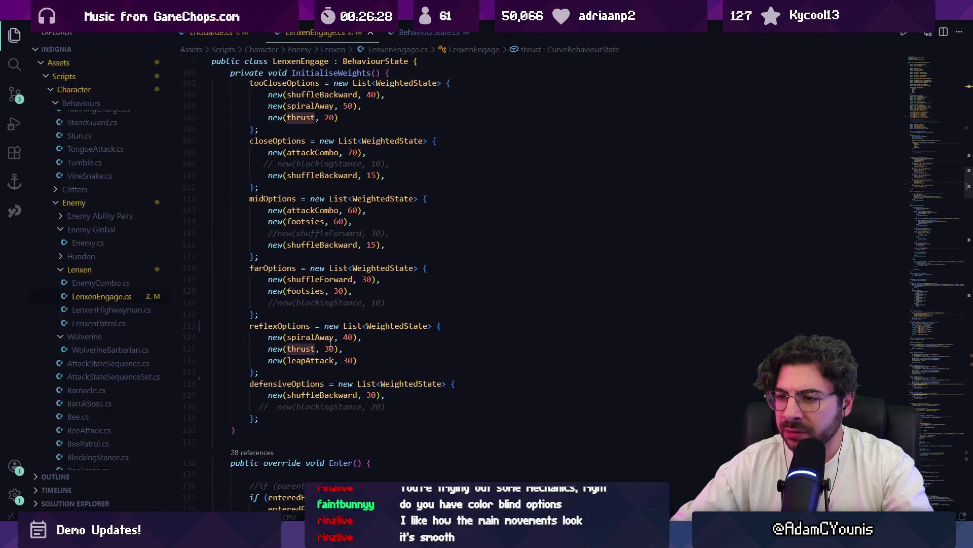
# - Open the LeapAttack class from the leapAttack field and look at its leap and attack fields
pyautogui.keyDown('ctrl'); pyautogui.click(310, 360); pyautogui.keyUp('ctrl')
pyautogui.keyDown('ctrl'); pyautogui.click(291, 213); pyautogui.keyUp('ctrl')
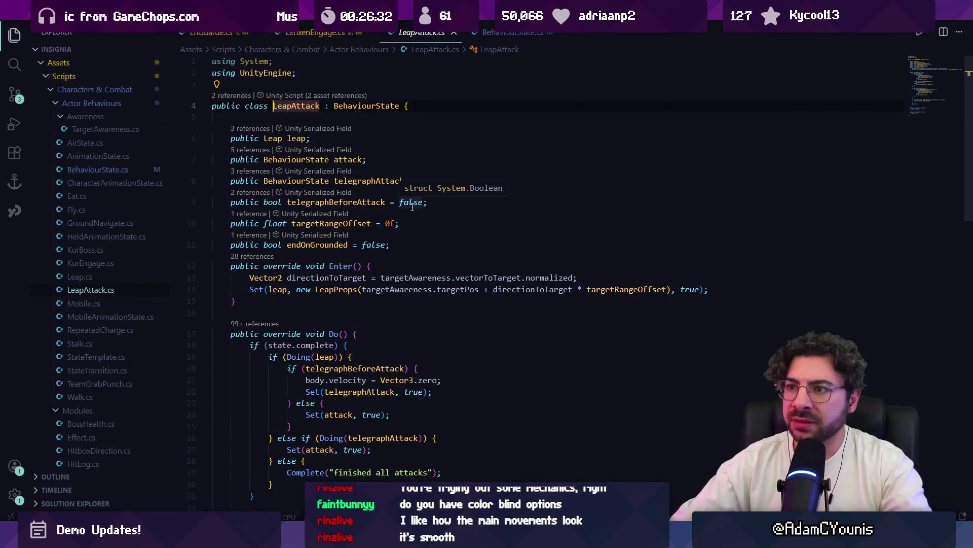
pyautogui.click(300, 138)
pyautogui.click(348, 159)
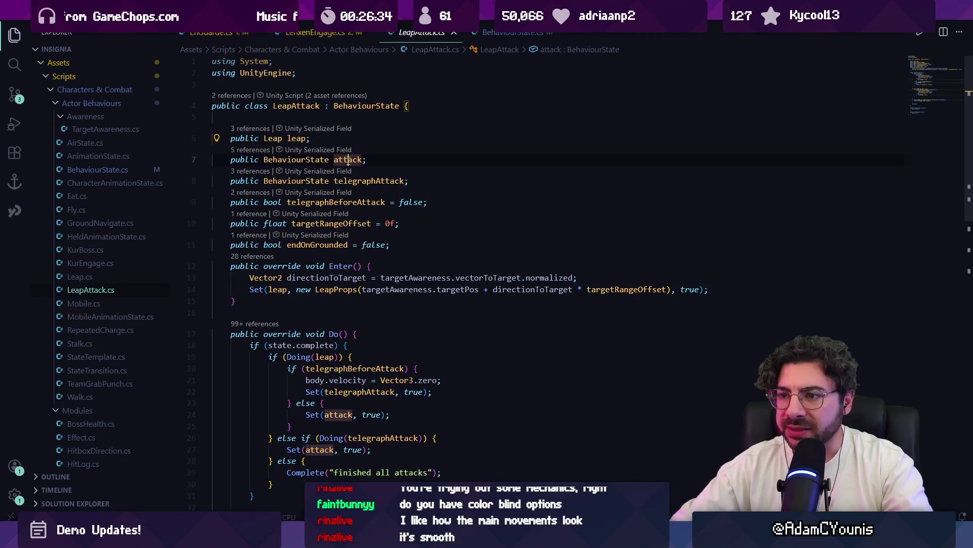
pyautogui.hotkey('alt', 'Tab')
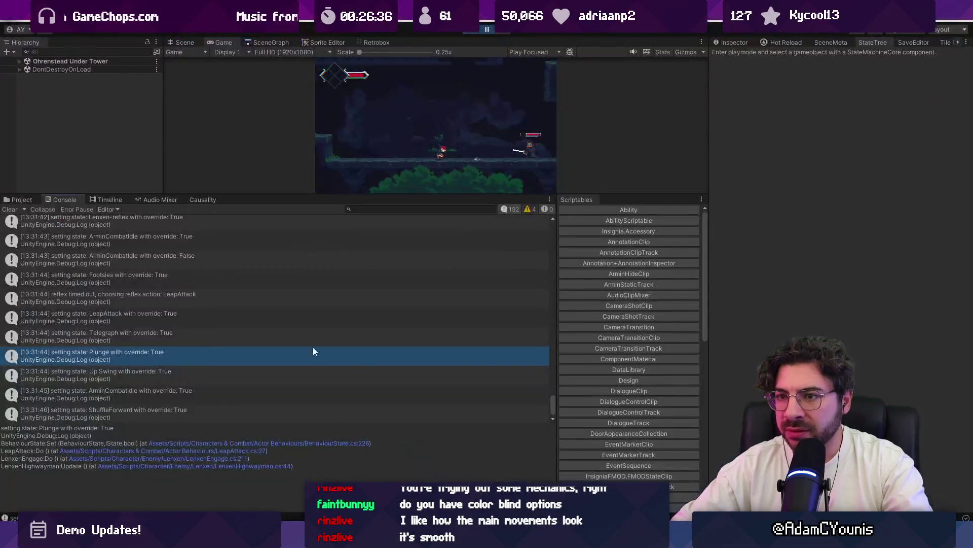
# - Widen the Game view again, clear the Console, resume the game, and clear the log once more
pyautogui.moveTo(222, 195); pyautogui.dragTo(251, 293)
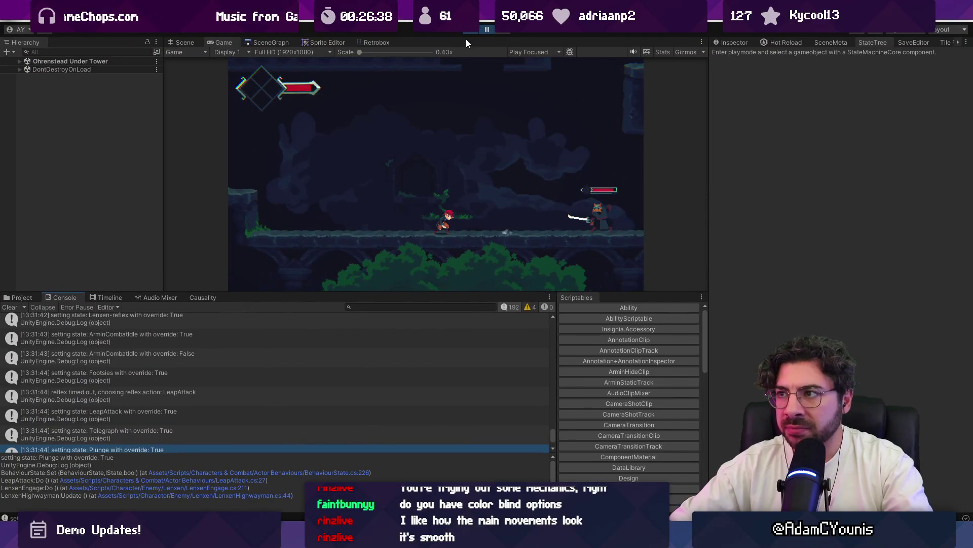
pyautogui.click(10, 307)
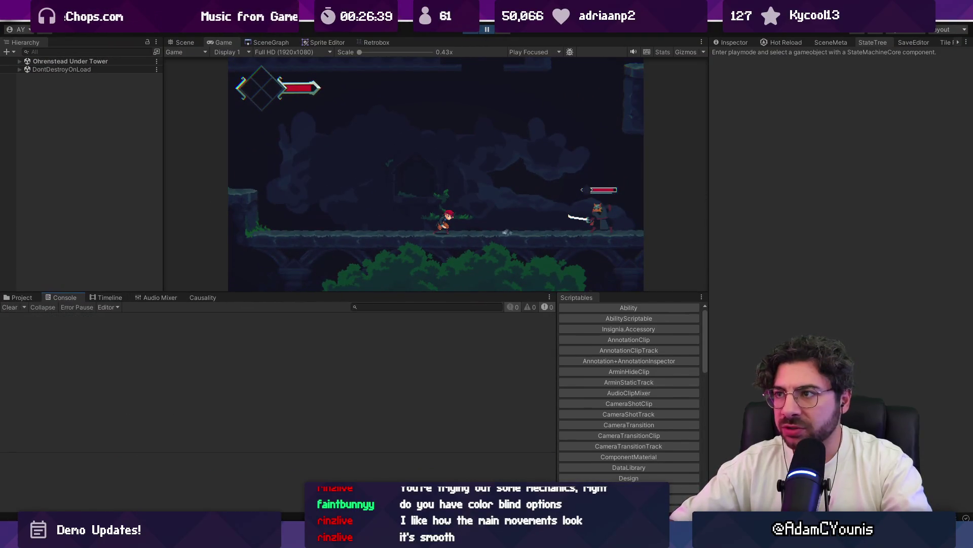
pyautogui.click(487, 30)
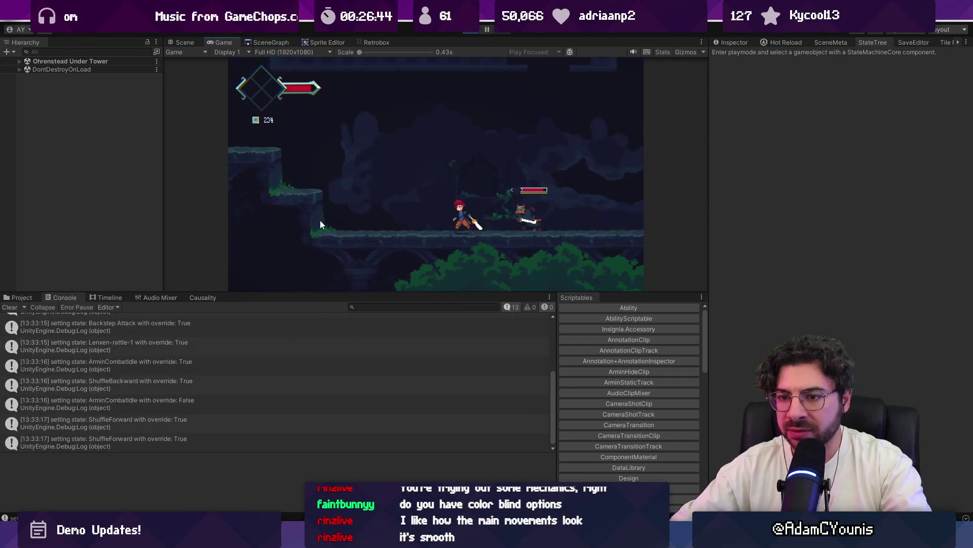
pyautogui.click(9, 306)
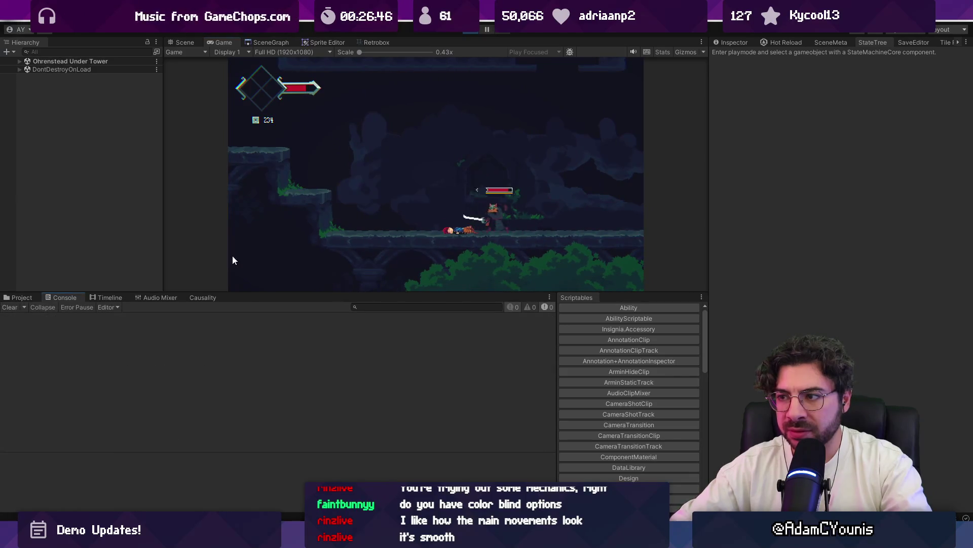
pyautogui.hotkey('alt', 'Tab')
# - Jump to the complete property in State.cs and locate its machine.Set( call
pyautogui.hotkey('ctrl', 't')
pyautogui.write('complete')
pyautogui.press('Return')
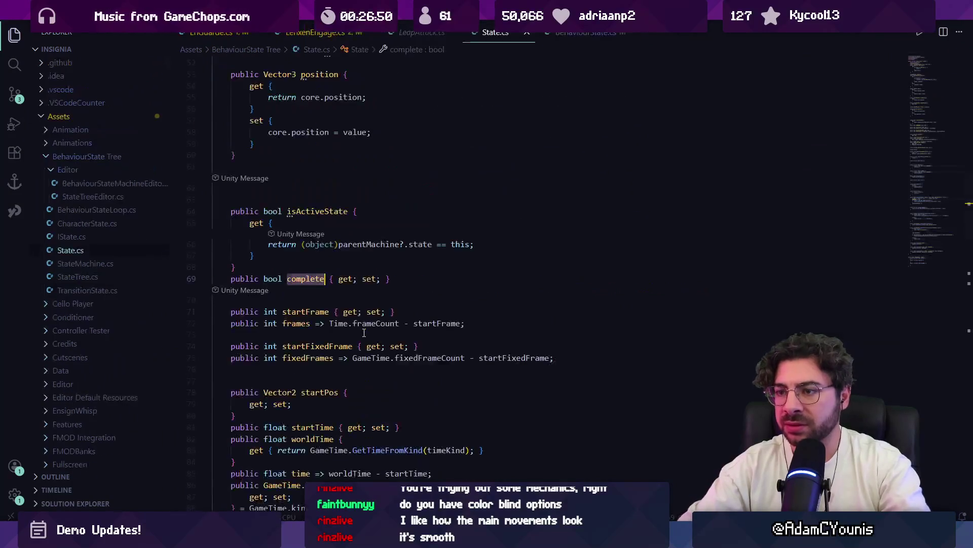
pyautogui.hotkey('ctrl', 'f')
pyautogui.write('set(')
pyautogui.press('Return')
pyautogui.press('Return')
pyautogui.hotkey('shift', 'Return')
pyautogui.press('Escape')
pyautogui.press('Right')
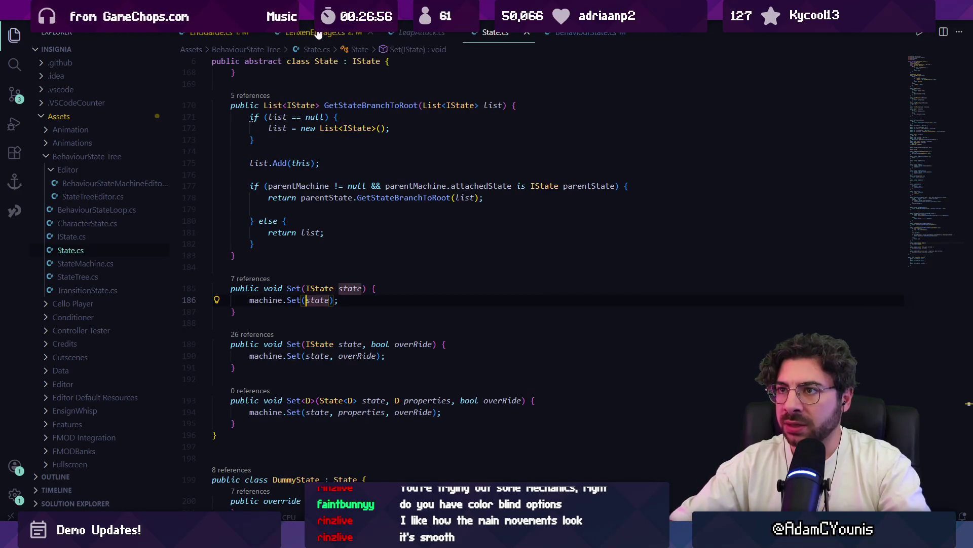
# - Find the Set(pressureState) call in EnGuarde.cs
pyautogui.click(230, 34)
pyautogui.hotkey('ctrl', 'f')
pyautogui.write('swet')
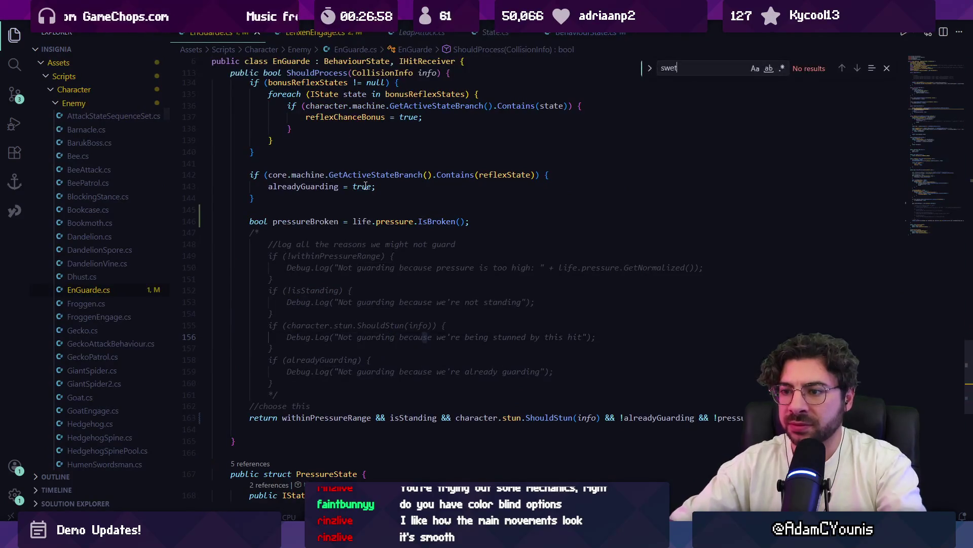
pyautogui.press('BackSpace')
pyautogui.write('et(')
pyautogui.press('Escape')
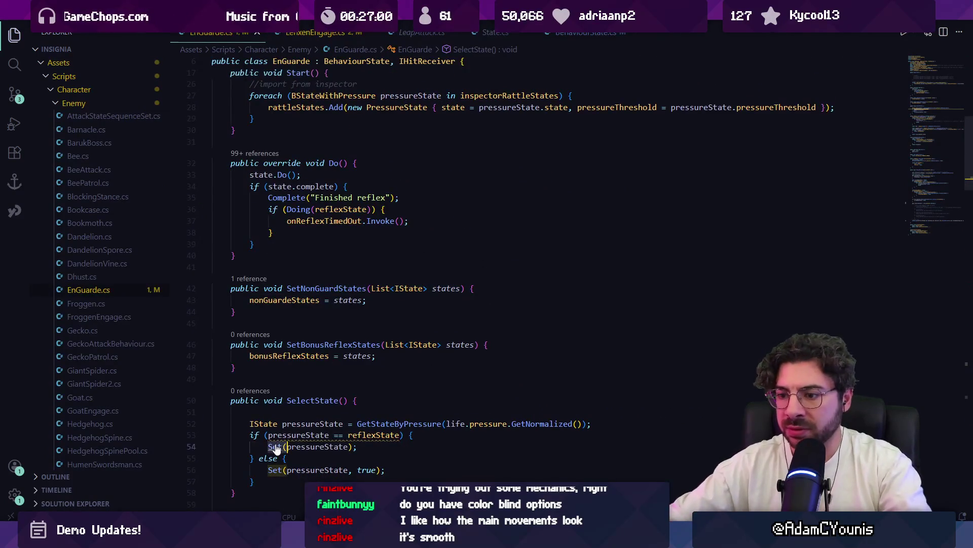
# - Move the setting-state Debug.Log line from BehaviourState.Set into StateMachine.Set(IState, bool)
pyautogui.keyDown('ctrl'); pyautogui.click(277, 450); pyautogui.keyUp('ctrl')
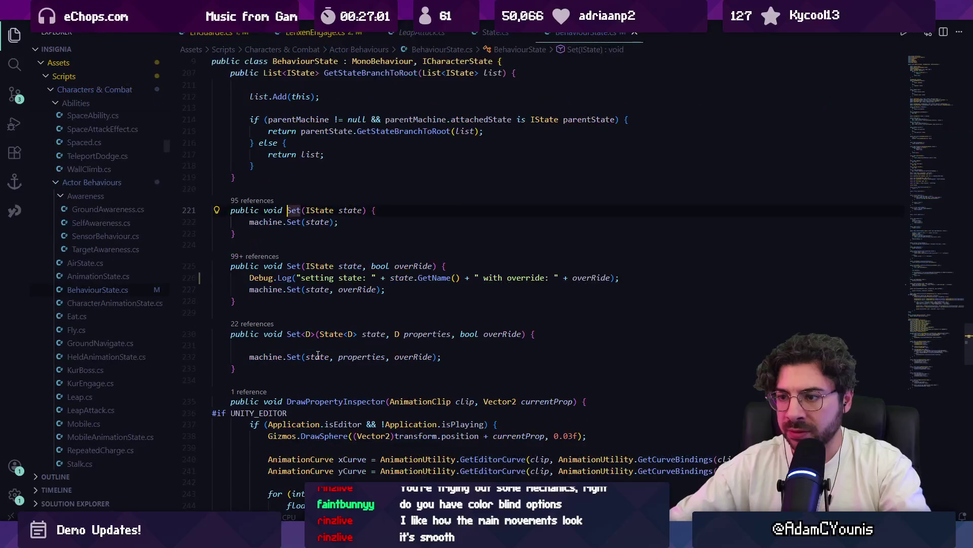
pyautogui.tripleClick(331, 277)
pyautogui.hotkey('ctrl', 'c')
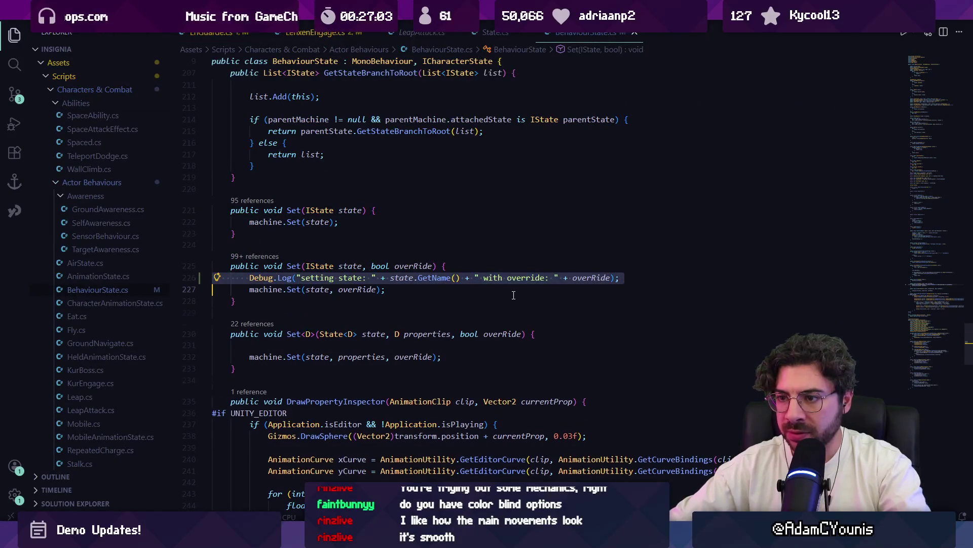
pyautogui.press('BackSpace')
pyautogui.keyDown('ctrl'); pyautogui.click(294, 277); pyautogui.keyUp('ctrl')
pyautogui.press('End')
pyautogui.press('Return')
pyautogui.hotkey('ctrl', 'v')
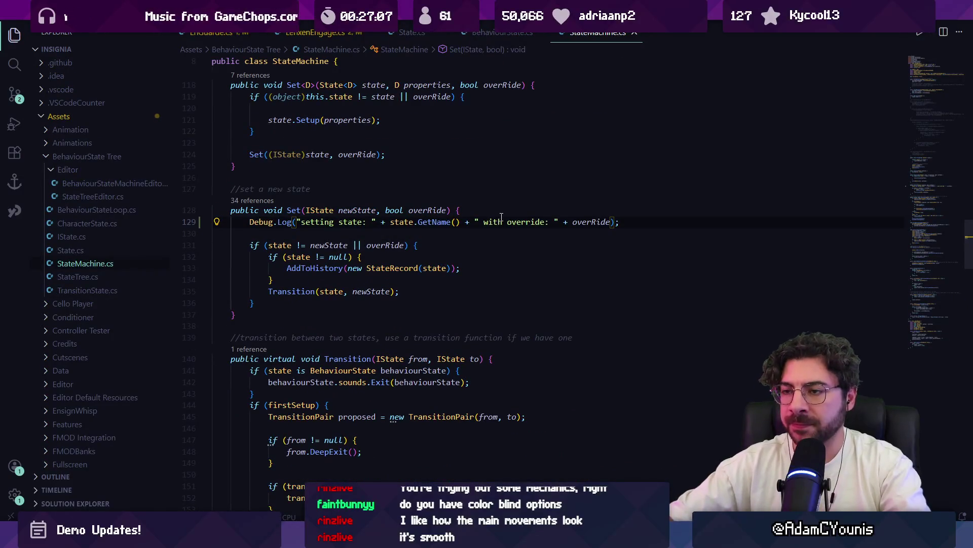
# - Add an if (core != Engine.playerCharacter) line above the Debug.Log
pyautogui.press('Up')
pyautogui.press('Up')
pyautogui.hotkey('ctrl', 'shift', 'Return')
pyautogui.write('if')
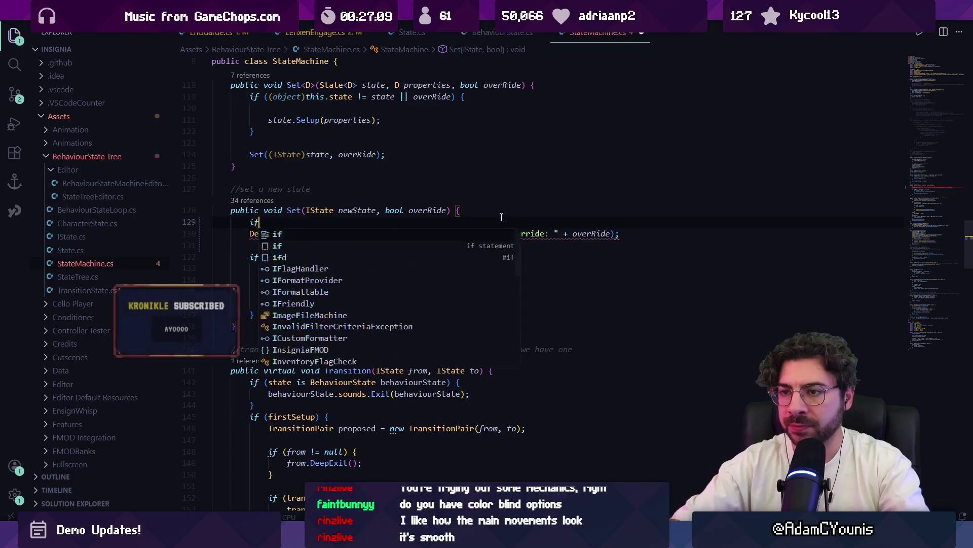
pyautogui.write('(core != engti')
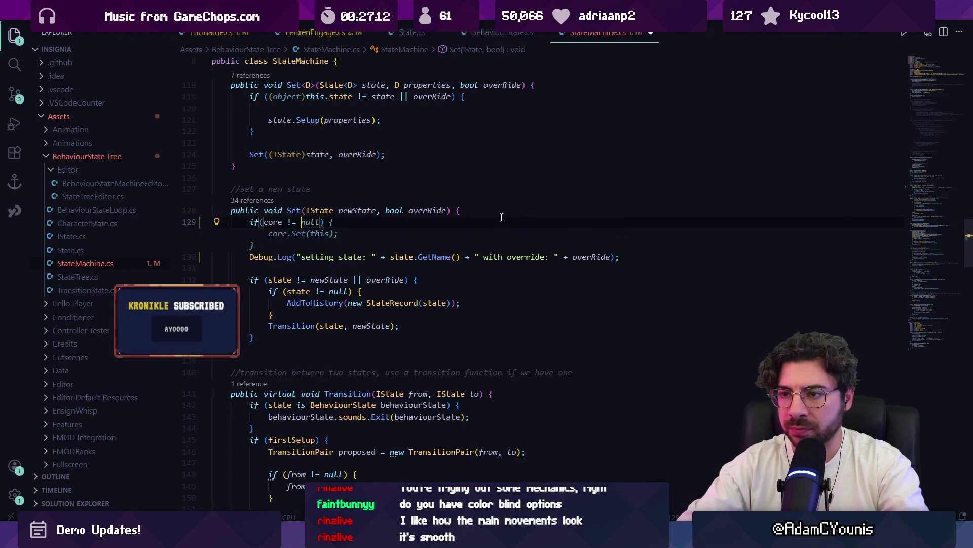
pyautogui.press('BackSpace')
pyautogui.press('BackSpace')
pyautogui.write('ine.pla')
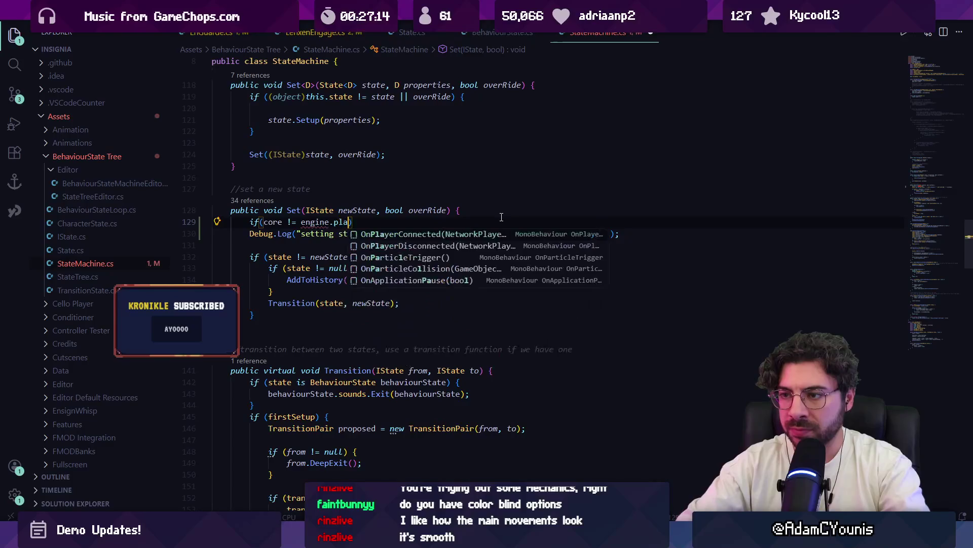
pyautogui.press('BackSpace')
pyautogui.press('BackSpace')
pyautogui.press('BackSpace')
pyautogui.press('BackSpace')
pyautogui.write('EWing')
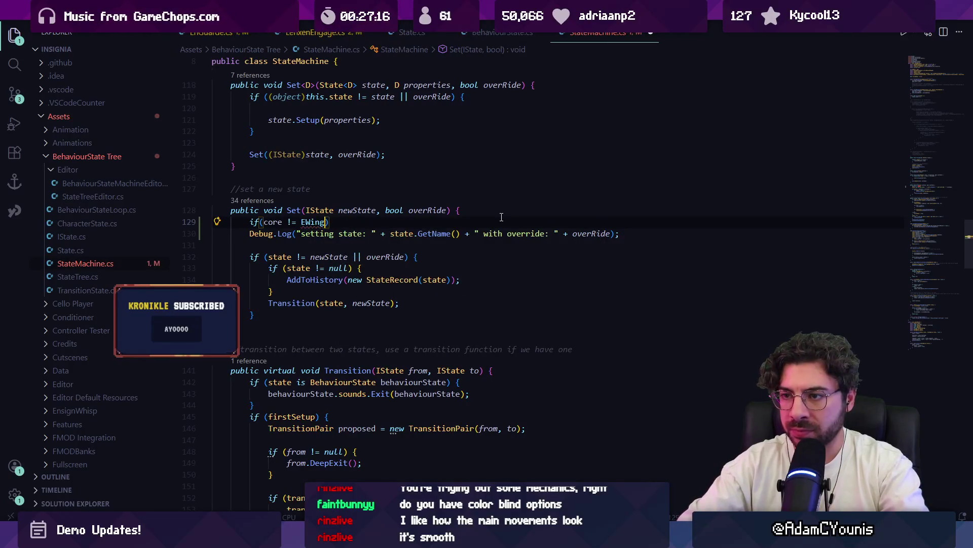
pyautogui.press('BackSpace')
pyautogui.write('ngine.player')
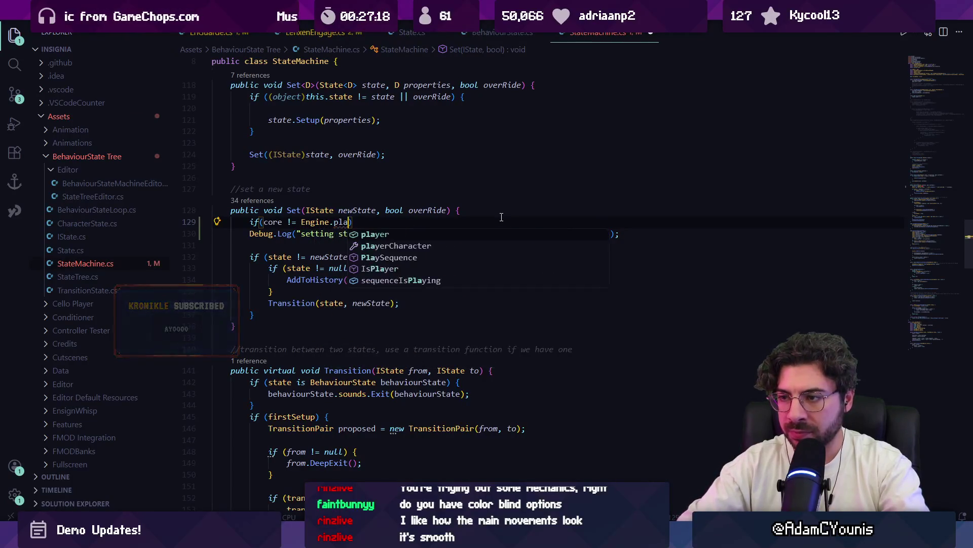
pyautogui.press('Tab')
# - Enclose the Debug.Log in the if block's braces, save StateMachine.cs, and return to Unity
pyautogui.press('End')
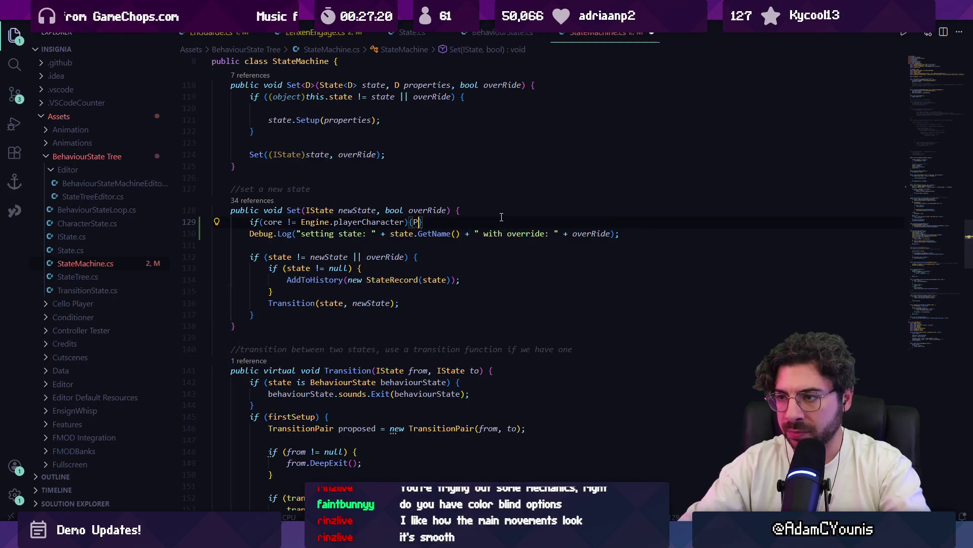
pyautogui.write('{')
pyautogui.press('Return')
pyautogui.hotkey('alt', 'Down')
pyautogui.hotkey('ctrl', 's')
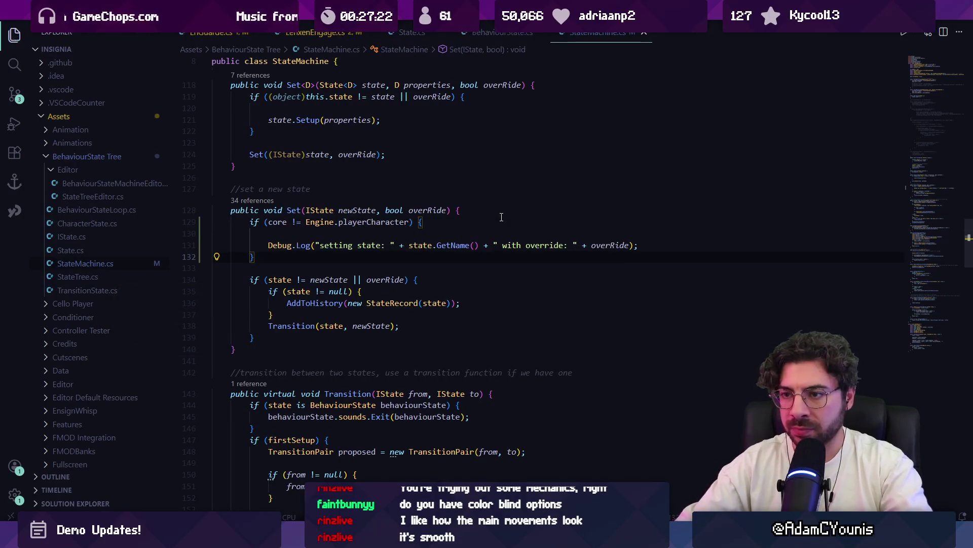
pyautogui.press('BackSpace')
pyautogui.hotkey('alt', 'Tab')
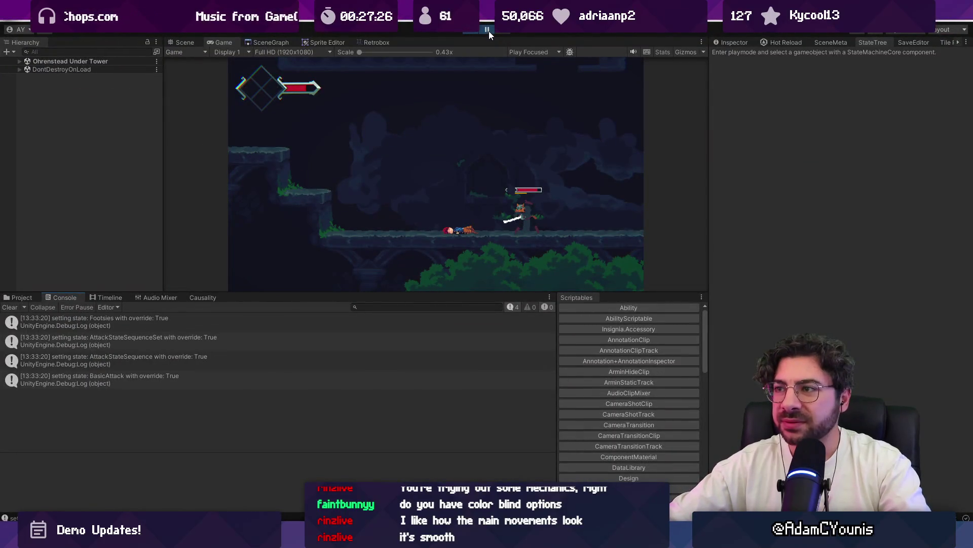
# - Pause the game and open the EnGuarde.Do NullReferenceException at EnGuarde.cs line 33
pyautogui.press('F11')
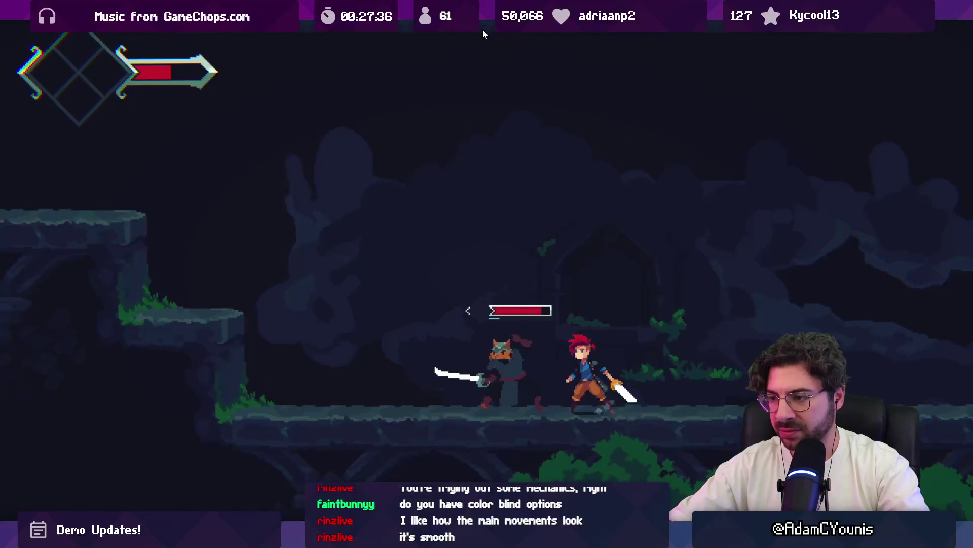
pyautogui.click(483, 29)
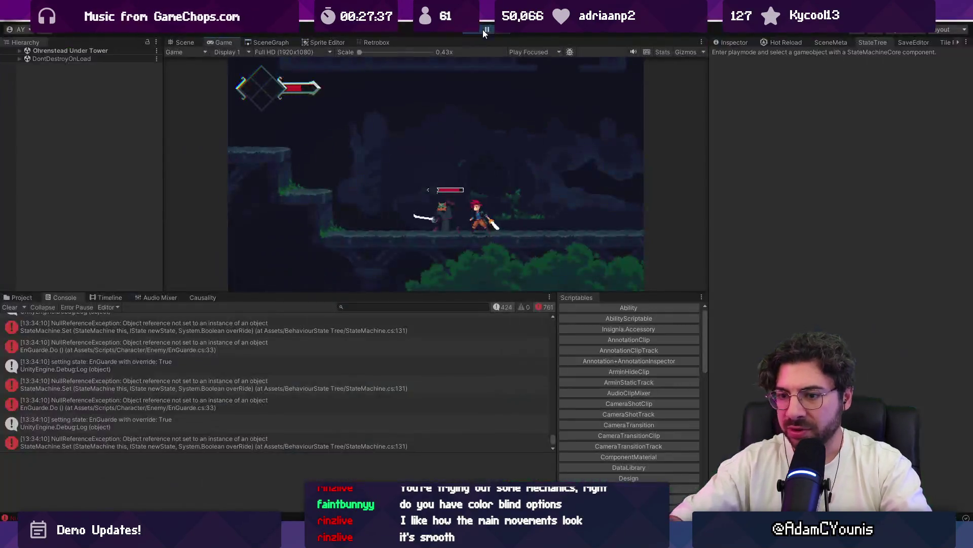
pyautogui.click(90, 340)
pyautogui.doubleClick(35, 342)
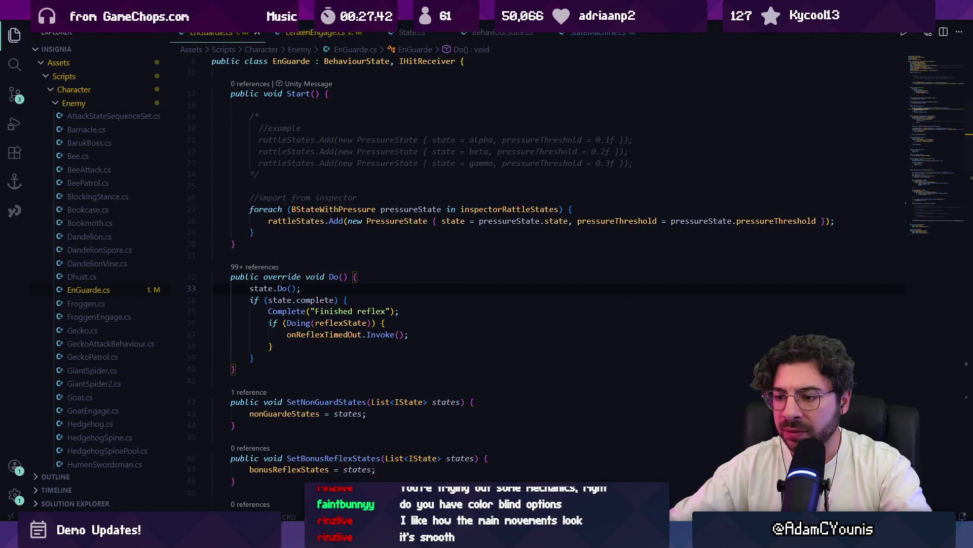
# - Review the StateMachine.cs player guard, then dismiss Fork's update notice
pyautogui.hotkey('alt', 'Tab')
pyautogui.hotkey('alt', 'Tab')
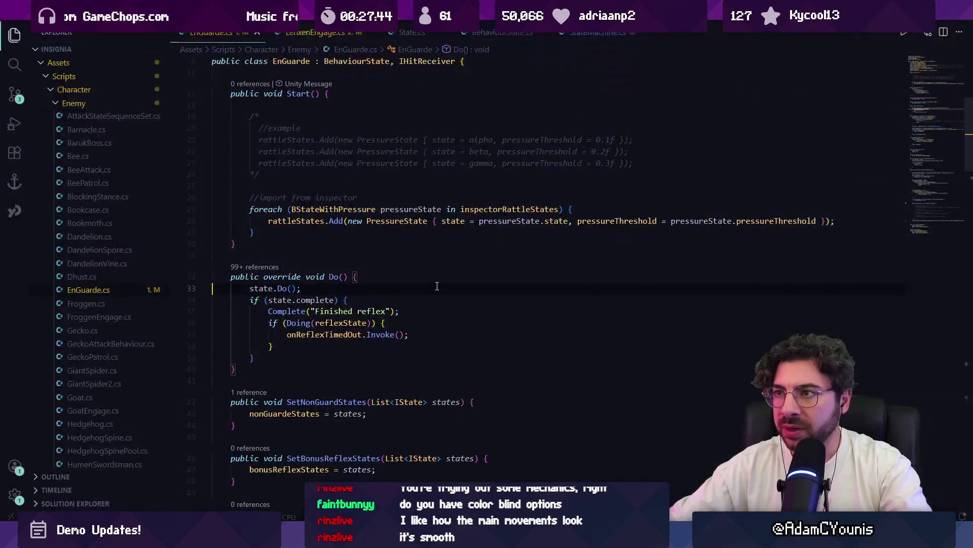
pyautogui.hotkey('ctrl', 'Tab')
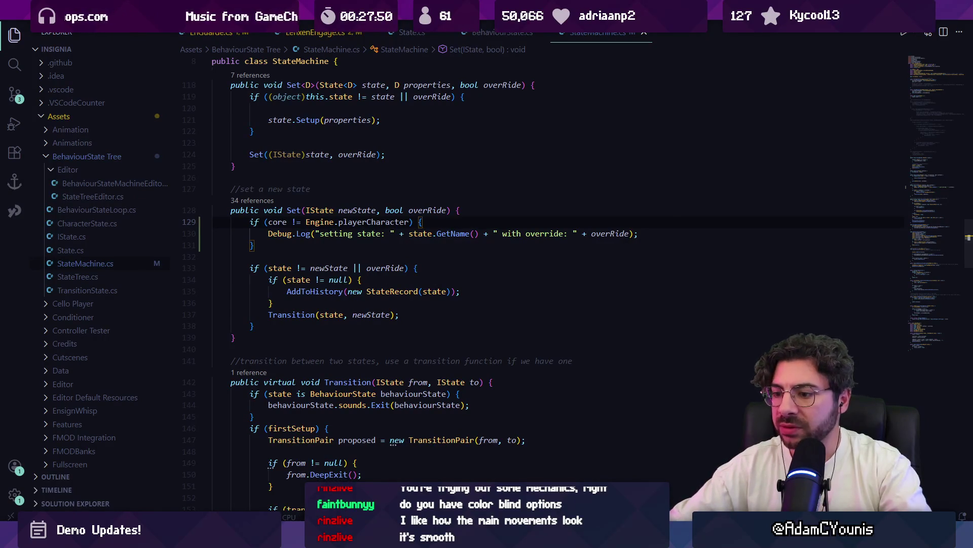
pyautogui.hotkey('alt', 'Tab')
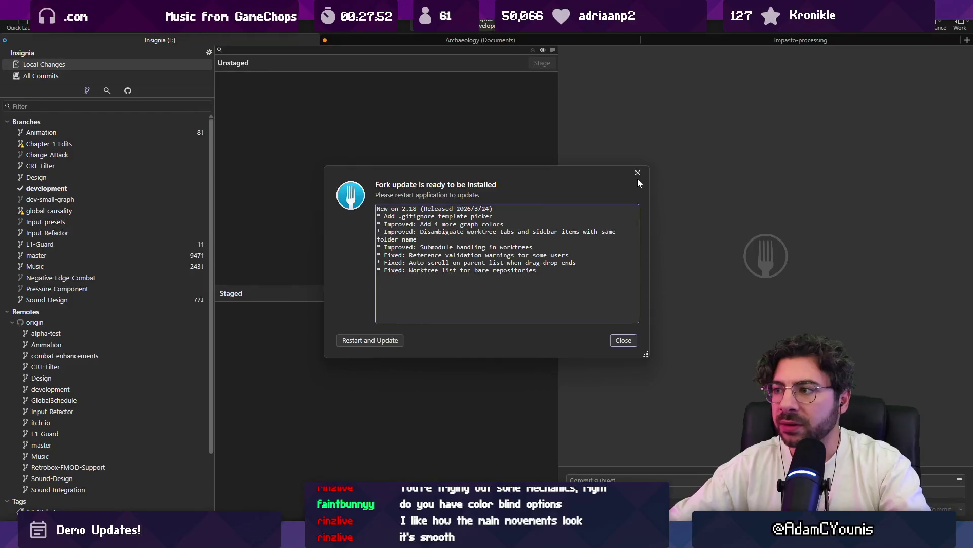
pyautogui.click(637, 173)
# - Browse the commit history and Design/development branches in Fork, then stop the Unity game
pyautogui.click(118, 74)
pyautogui.click(117, 68)
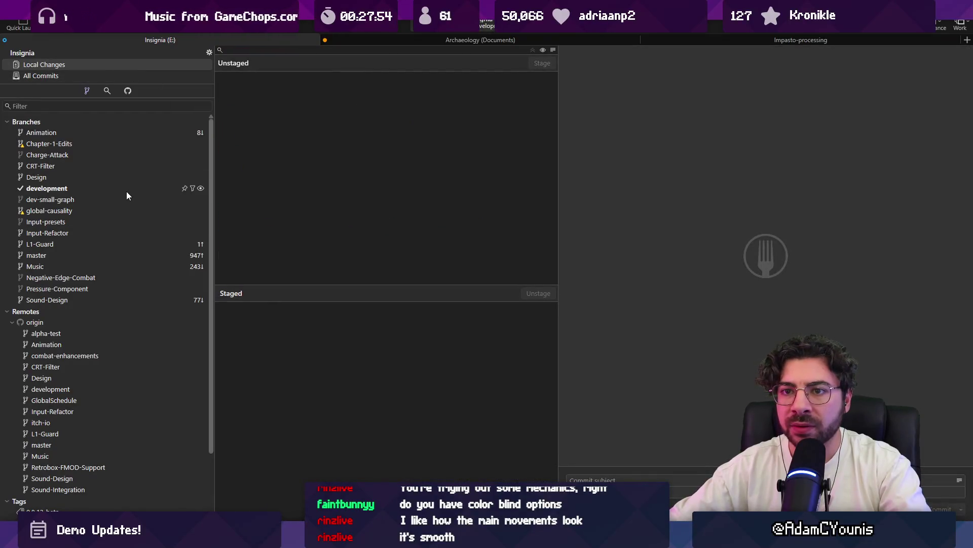
pyautogui.click(126, 192)
pyautogui.click(119, 179)
pyautogui.click(120, 187)
pyautogui.click(87, 66)
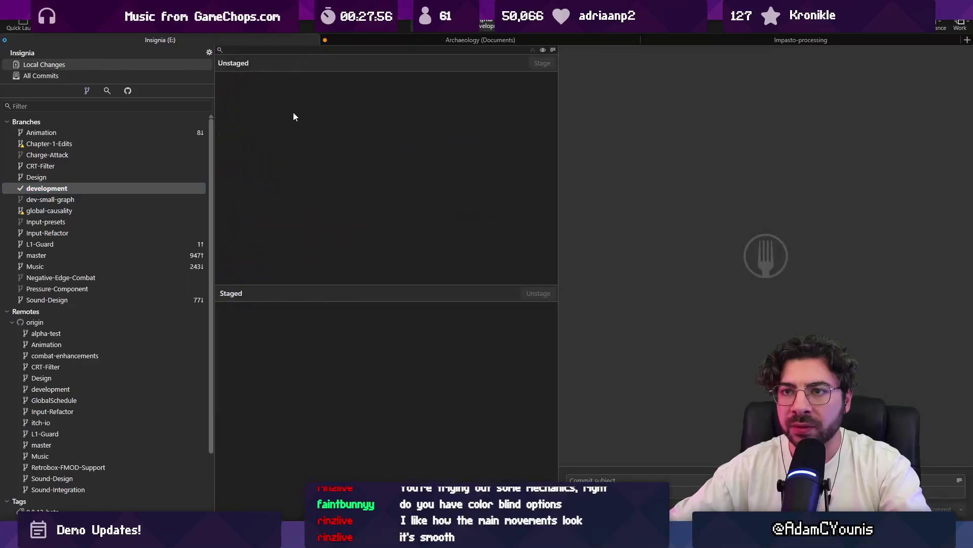
pyautogui.hotkey('alt', 'Tab')
pyautogui.click(470, 31)
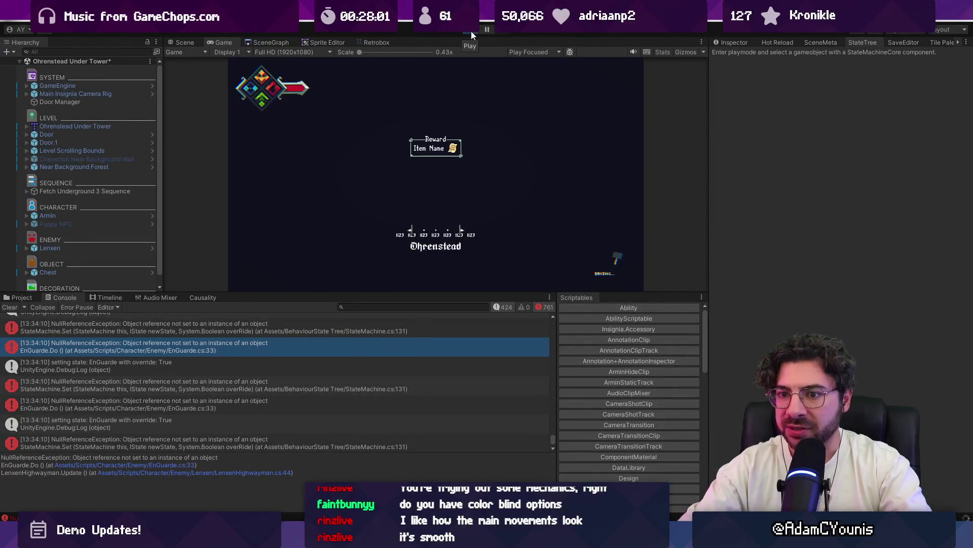
# - Restart play mode, select the first StateMachine.Set error, and open StateMachine.cs line 131
pyautogui.click(471, 31)
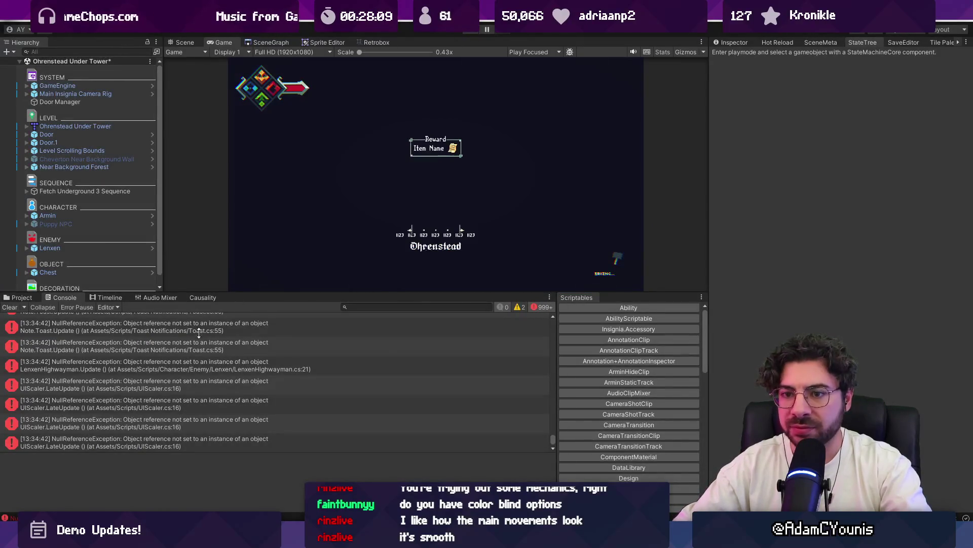
pyautogui.scroll(3, 183, 319)
pyautogui.moveTo(552, 439); pyautogui.dragTo(541, 290)
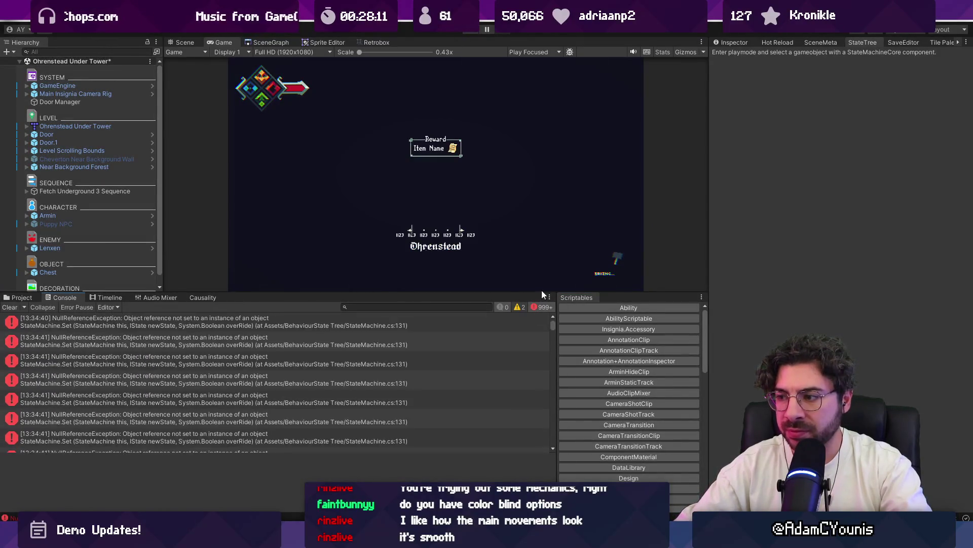
pyautogui.click(284, 320)
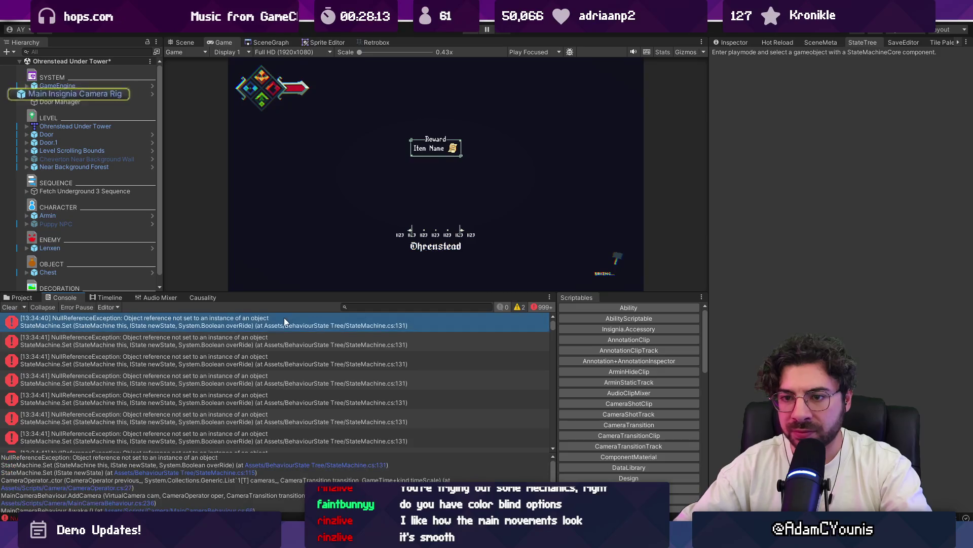
pyautogui.click(277, 468)
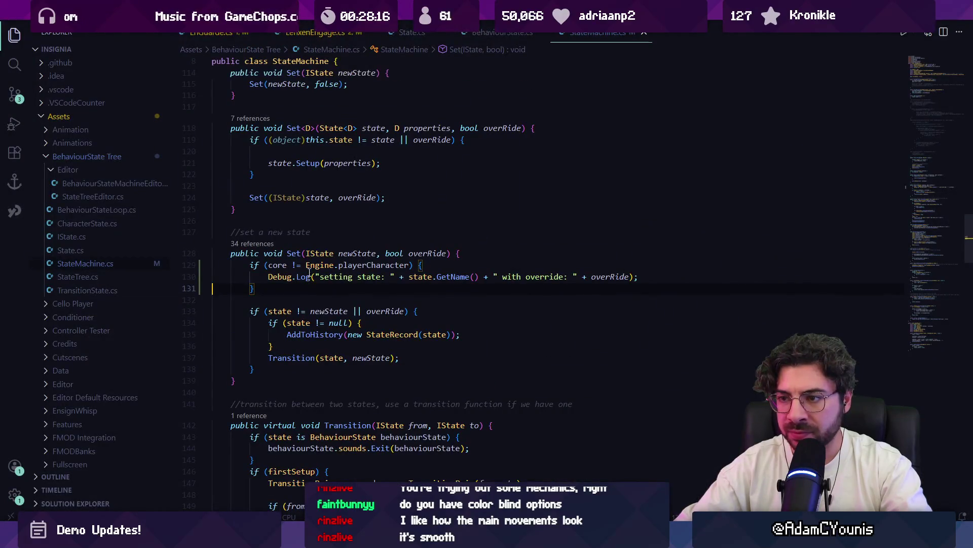
# - Trim .GetName() and the override text from the state-change Debug.Log message
pyautogui.click(413, 276)
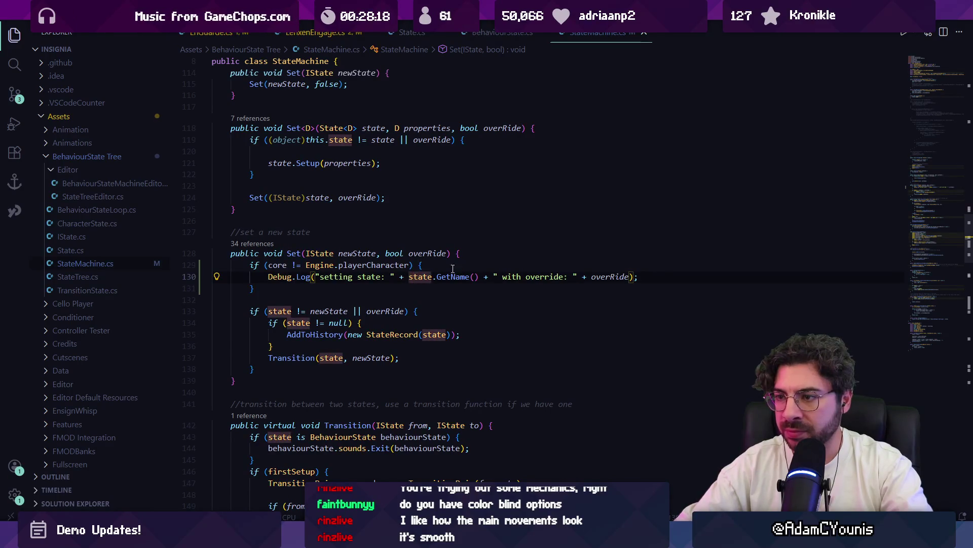
pyautogui.click(468, 269)
pyautogui.press('Down')
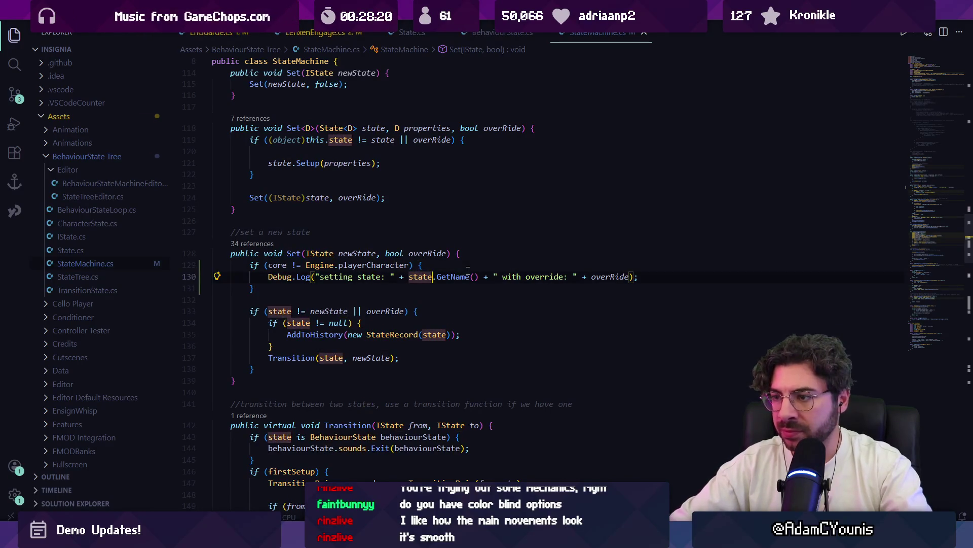
pyautogui.click(468, 272)
pyautogui.press('BackSpace')
pyautogui.hotkey('ctrl', 'shift', 'Right')
pyautogui.hotkey('ctrl', 'shift', 'Right')
pyautogui.hotkey('ctrl', 'shift', 'Right')
pyautogui.press('Right')
pyautogui.hotkey('ctrl', 'shift', 'Right')
pyautogui.hotkey('ctrl', 'shift', 'Right')
pyautogui.press('Right')
pyautogui.hotkey('ctrl', 'shift', 'Left')
pyautogui.hotkey('ctrl', 'shift', 'Left')
pyautogui.press('BackSpace')
pyautogui.press('BackSpace')
pyautogui.press('BackSpace')
pyautogui.hotkey('ctrl', 'z')
pyautogui.hotkey('ctrl', 'z')
pyautogui.hotkey('ctrl', 'z')
pyautogui.hotkey('ctrl', 'z')
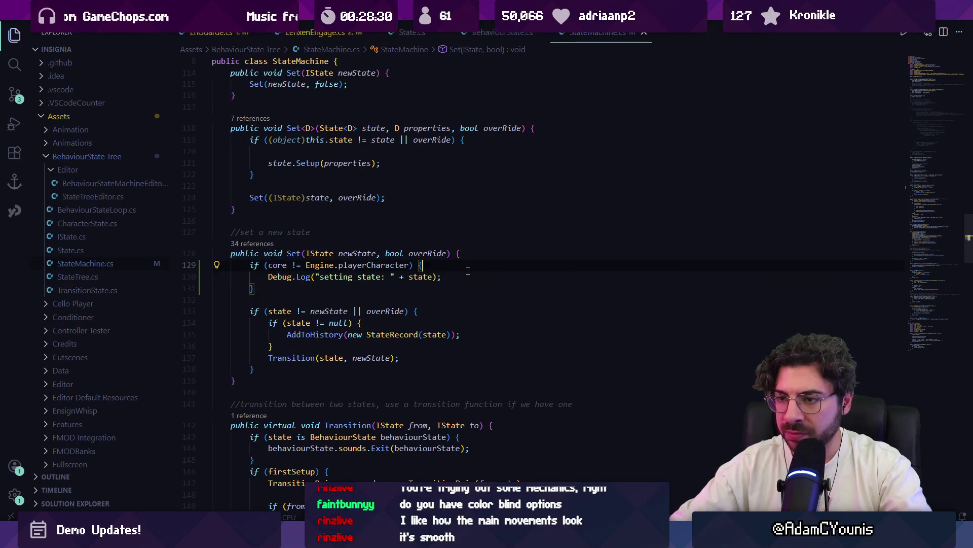
# - Move the player-only logging if block down into the state != null check
pyautogui.hotkey('shift', 'Down')
pyautogui.hotkey('shift', 'Down')
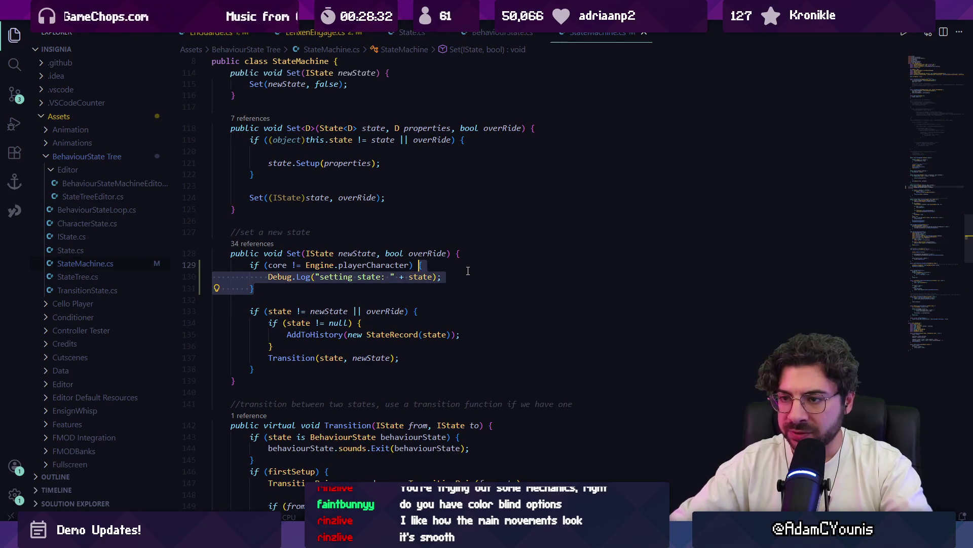
pyautogui.hotkey('shift', 'Up')
pyautogui.hotkey('shift', 'Down')
pyautogui.hotkey('ctrl', 'shift', 'Left')
pyautogui.hotkey('ctrl', 'shift', 'Left')
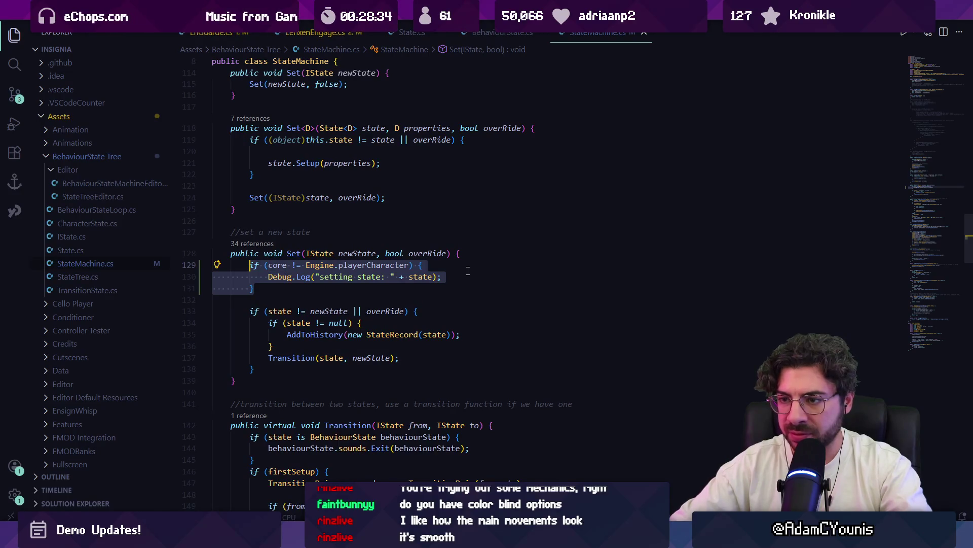
pyautogui.hotkey('alt', 'Down')
pyautogui.hotkey('alt', 'Down')
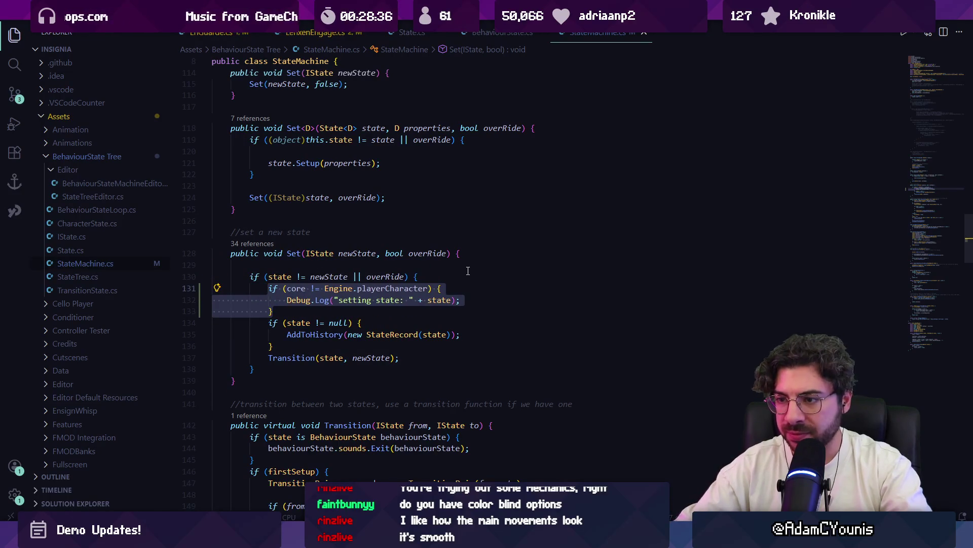
pyautogui.hotkey('alt', 'Down')
pyautogui.press('Tab')
# - Clear the console's old NullReferenceExceptions and enter play mode
pyautogui.hotkey('alt', 'Tab')
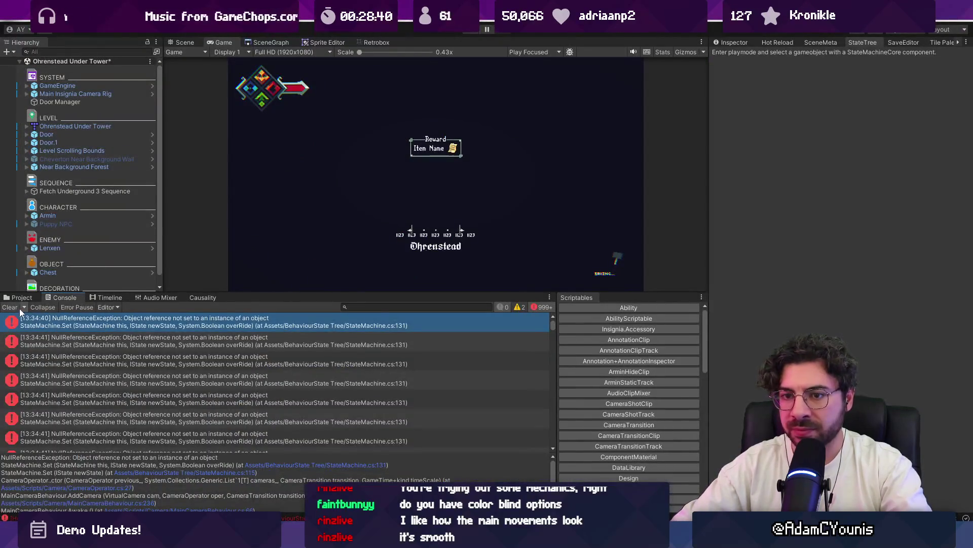
pyautogui.click(20, 309)
pyautogui.click(471, 31)
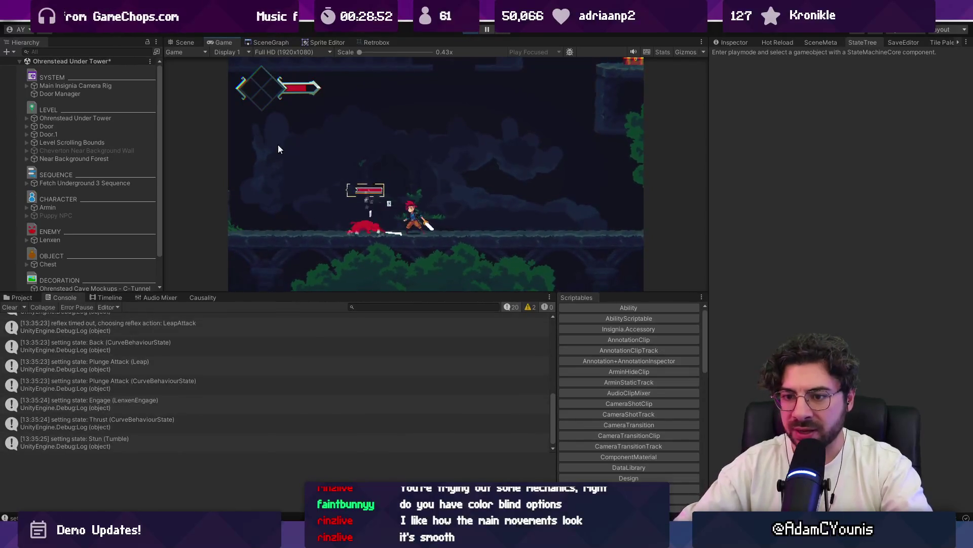
# - Clear the console twice while fighting the enemy, then pause the game
pyautogui.click(11, 309)
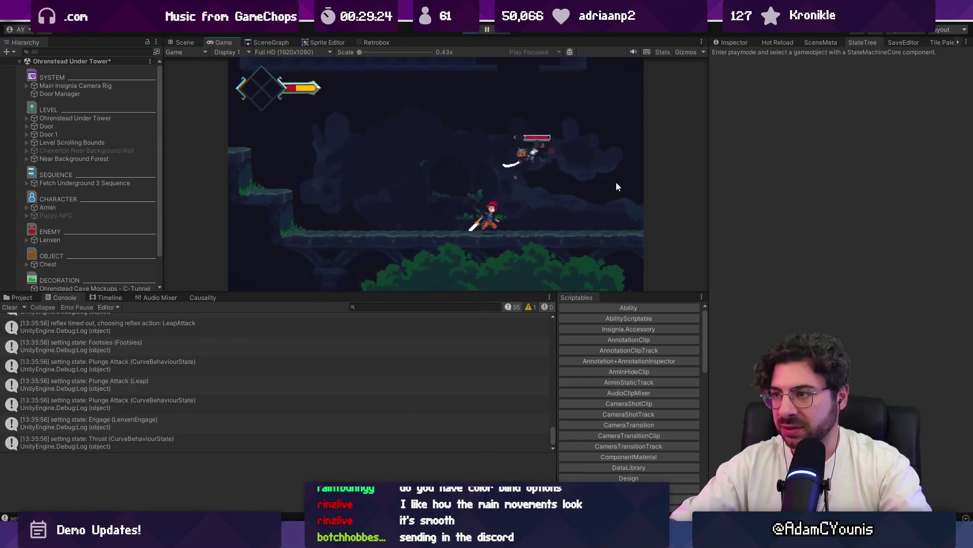
pyautogui.click(10, 307)
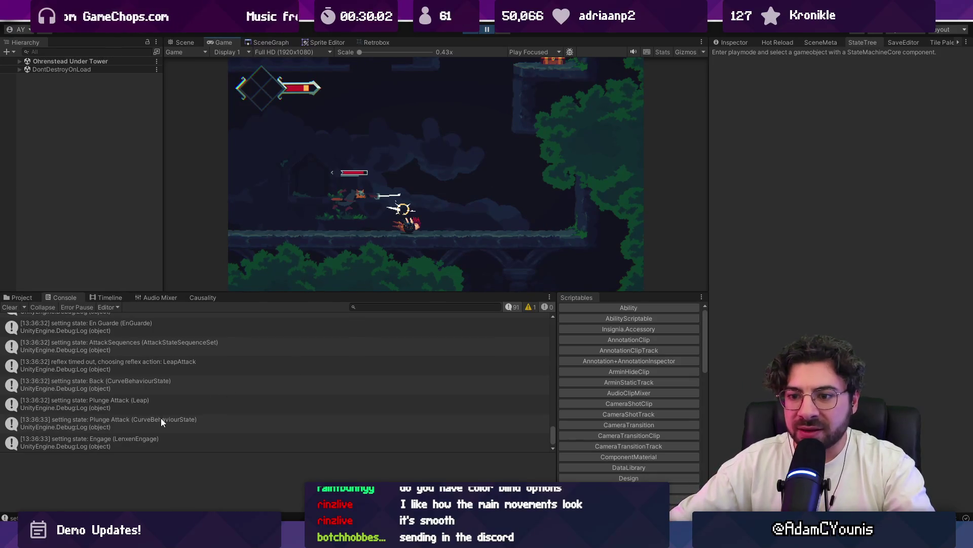
pyautogui.scroll(-1, 162, 414)
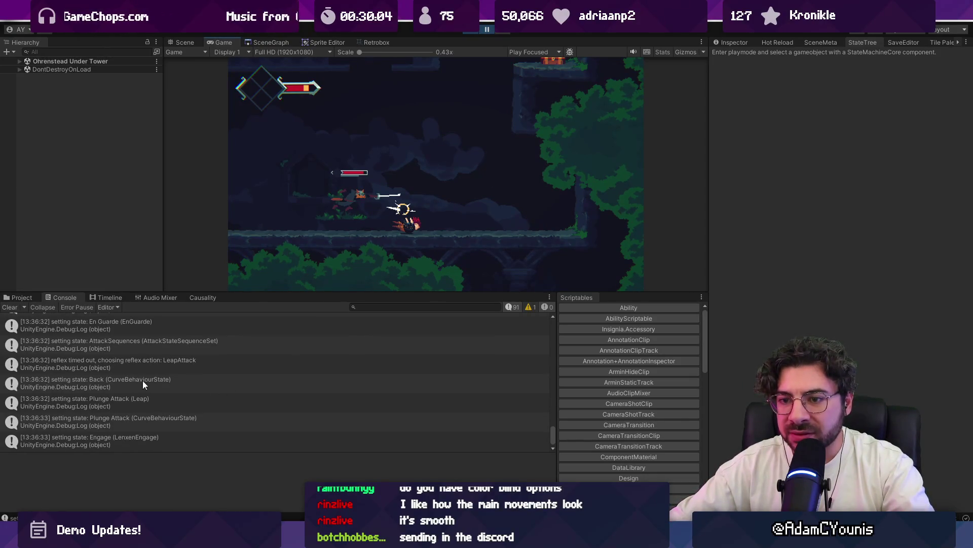
pyautogui.click(503, 33)
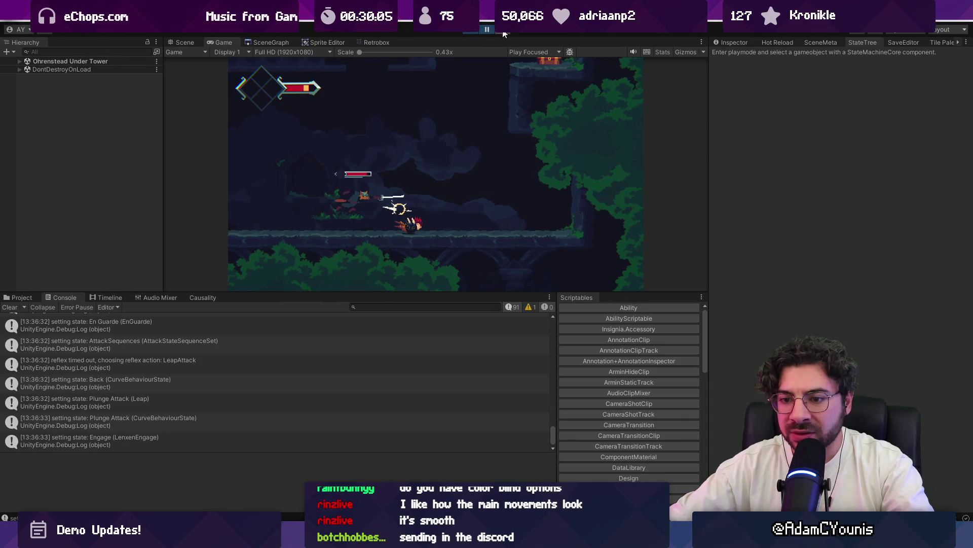
# - Step two frames, select the Thrust log, and follow its stack trace to LenxenHighwayman.cs line 37
pyautogui.click(487, 32)
pyautogui.click(489, 31)
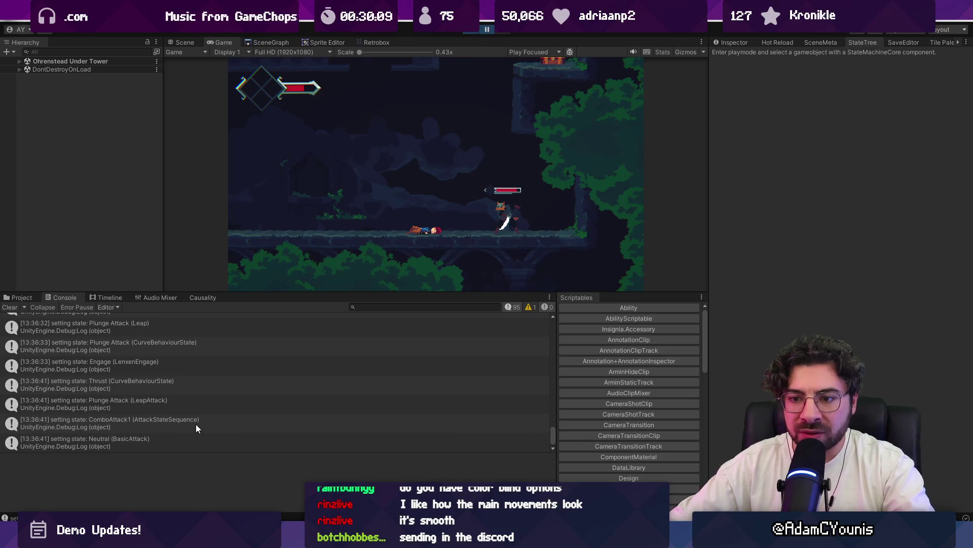
pyautogui.click(183, 388)
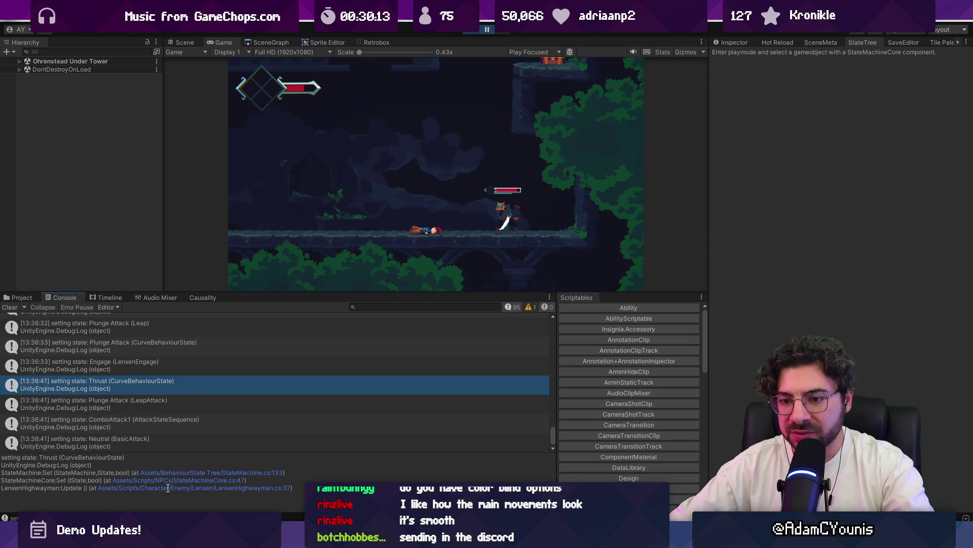
pyautogui.click(169, 491)
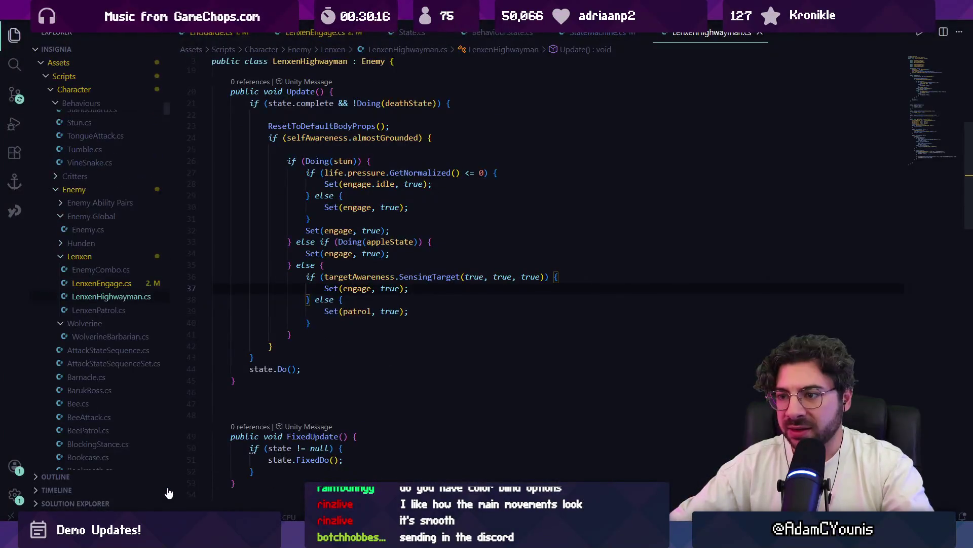
pyautogui.hotkey('alt', 'Tab')
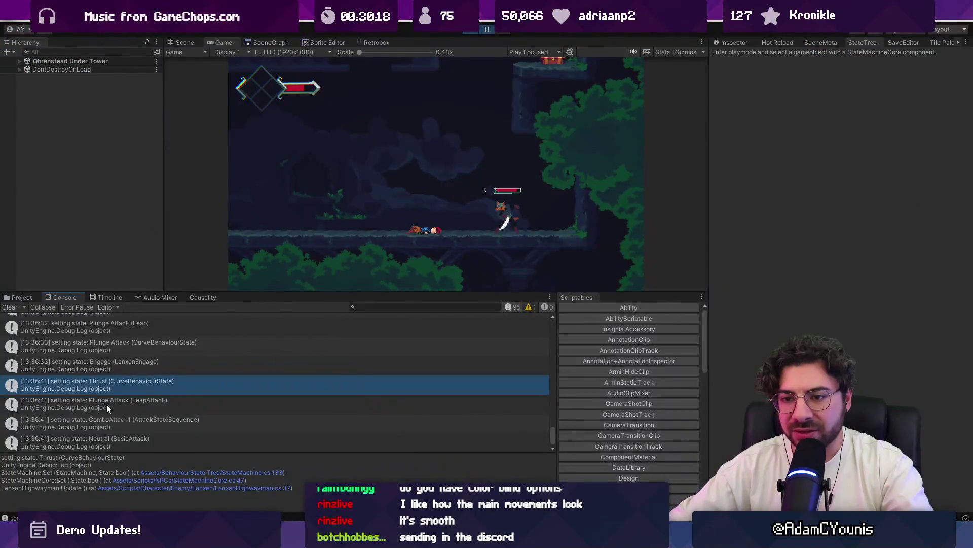
pyautogui.click(150, 479)
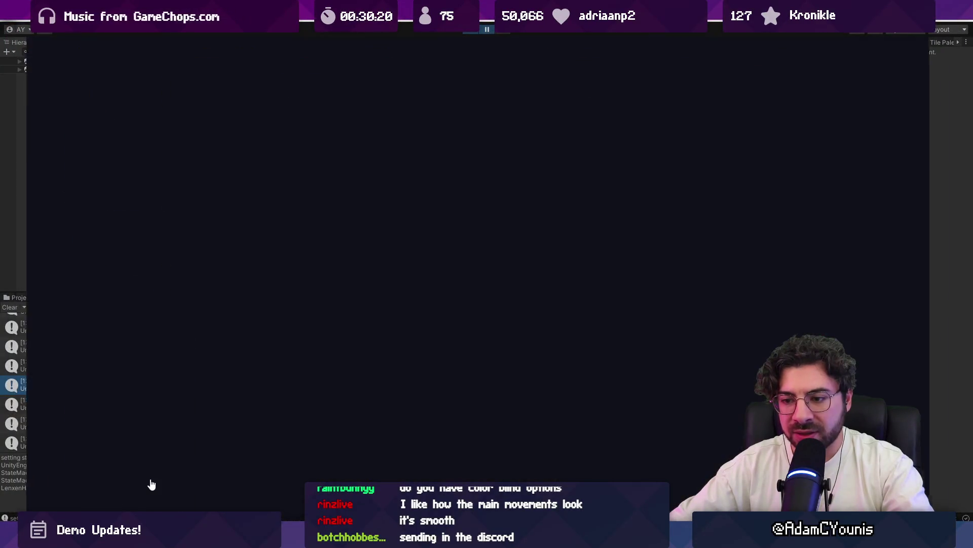
pyautogui.hotkey('alt', 'Tab')
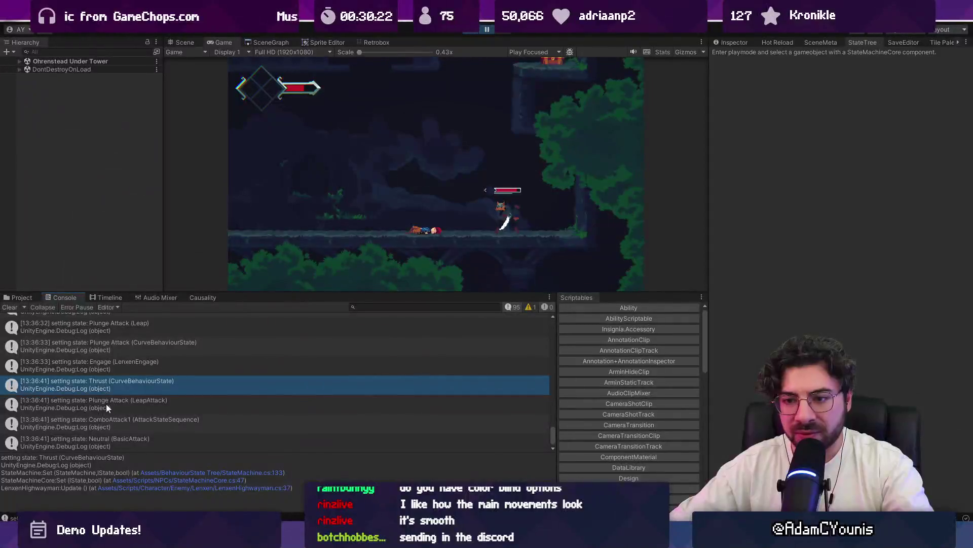
pyautogui.click(150, 488)
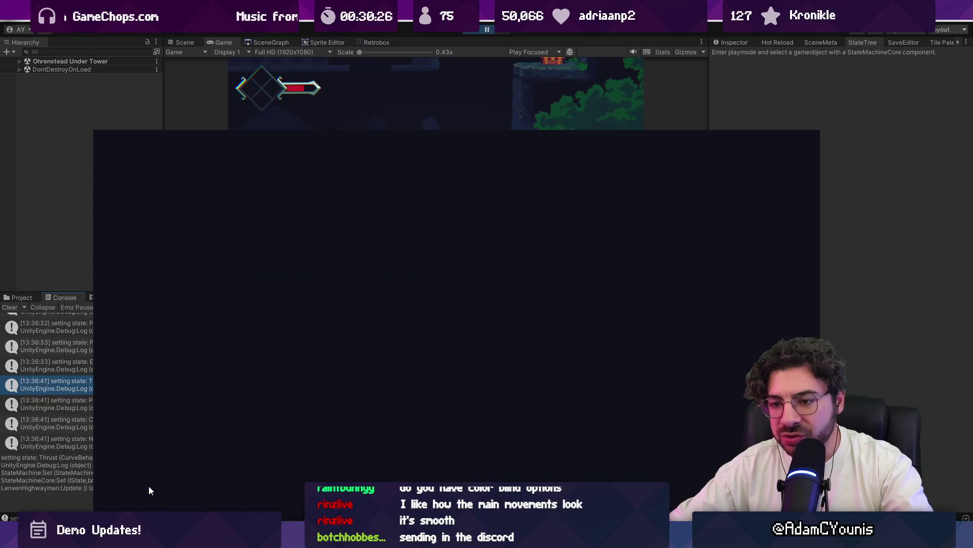
pyautogui.hotkey('ctrl', 'p')
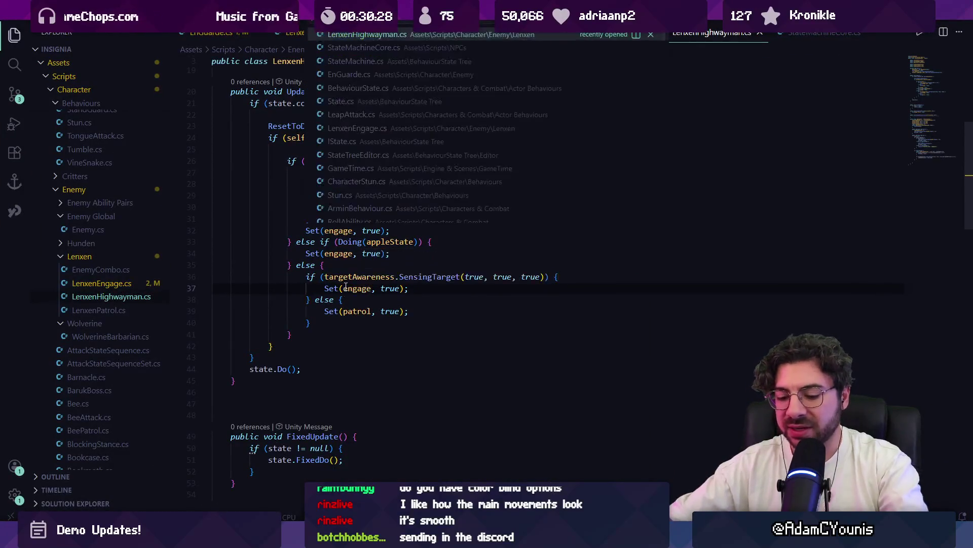
# - Open LenxenEngage.cs and inspect the stunned and else branches of its Enter() method
pyautogui.write('lenxeneng')
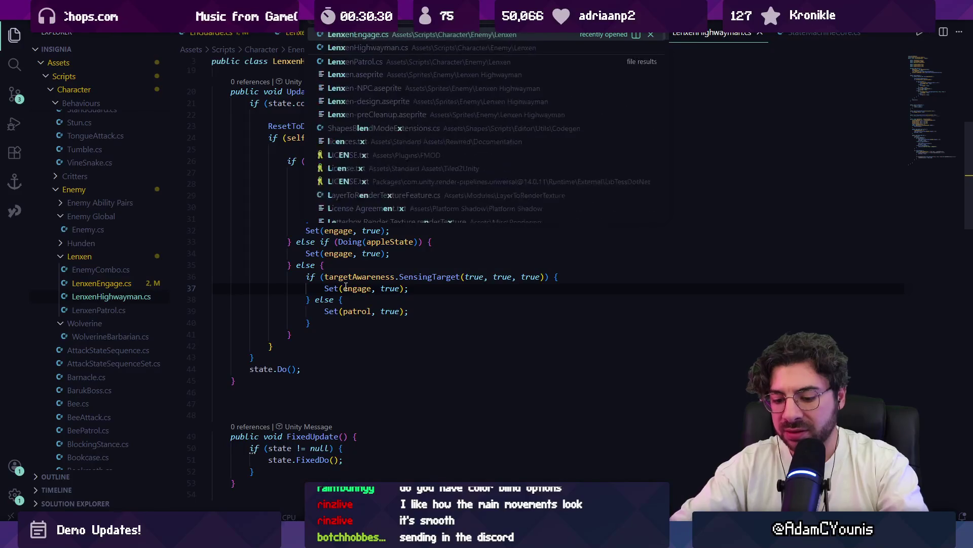
pyautogui.press('Return')
pyautogui.write('nter(')
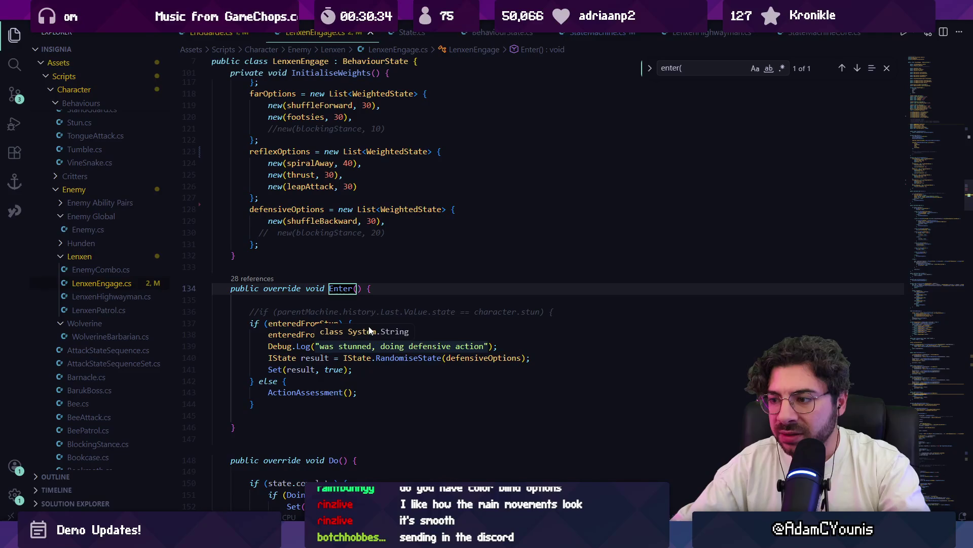
pyautogui.click(379, 323)
pyautogui.press('Escape')
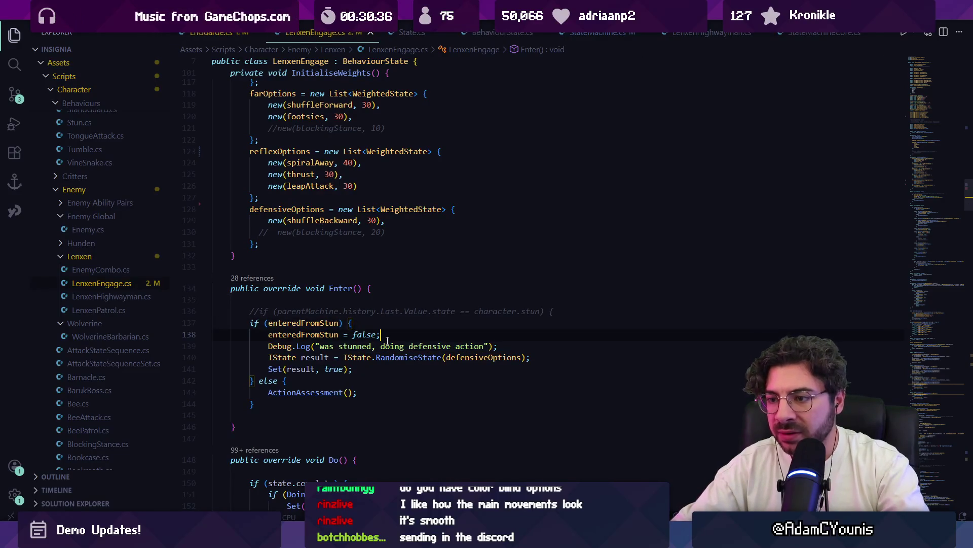
pyautogui.click(329, 383)
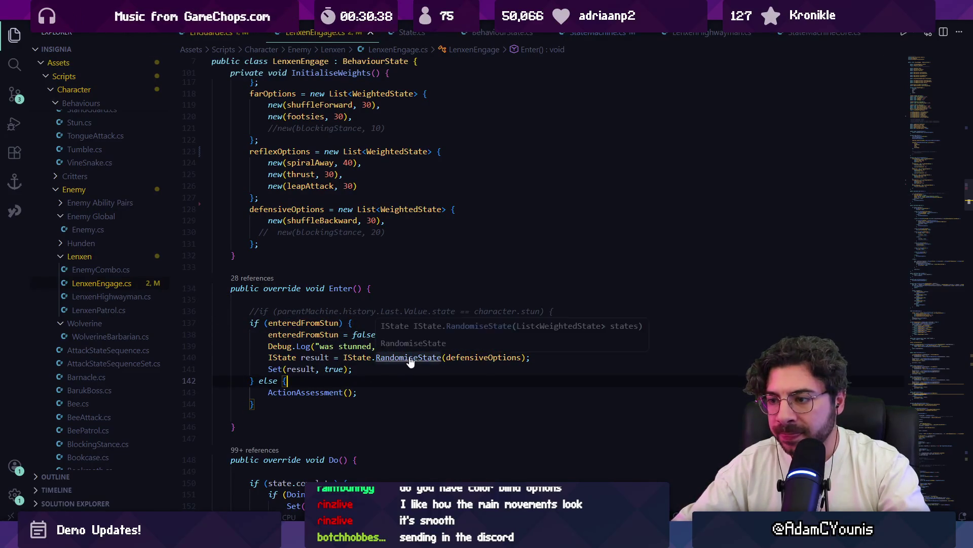
# - Trace defensiveOptions from its declaration to its use in Enter(), then open ActionAssessment's definition
pyautogui.keyDown('ctrl'); pyautogui.click(470, 357); pyautogui.keyUp('ctrl')
pyautogui.keyDown('ctrl'); pyautogui.click(333, 211); pyautogui.keyUp('ctrl')
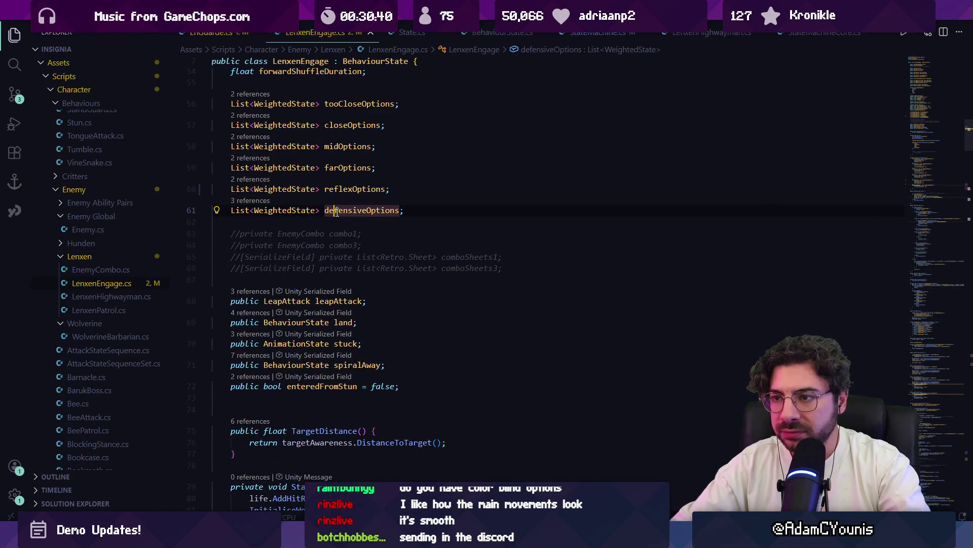
pyautogui.press('Escape')
pyautogui.hotkey('ctrl', 'f')
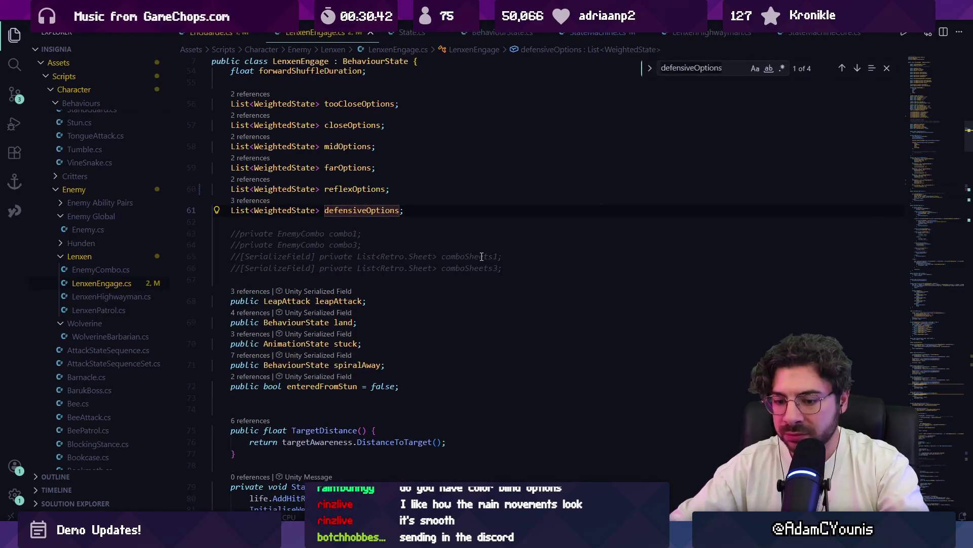
pyautogui.write('defensive')
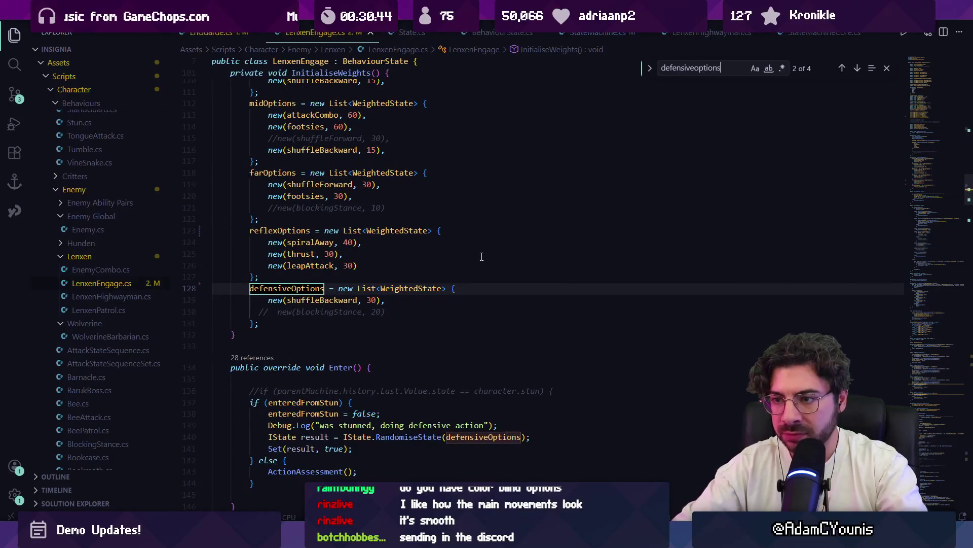
pyautogui.press('Return')
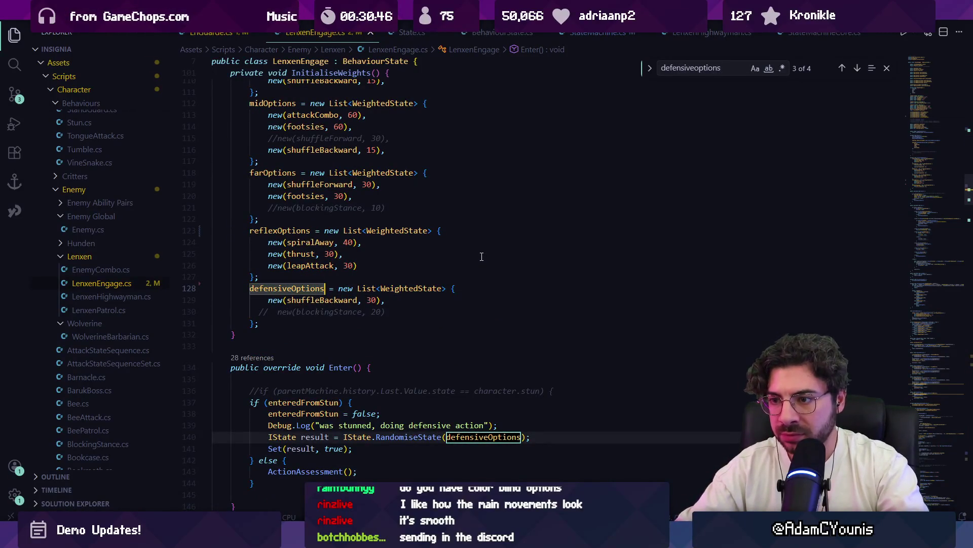
pyautogui.hotkey('alt', 'Left')
pyautogui.hotkey('alt', 'Left')
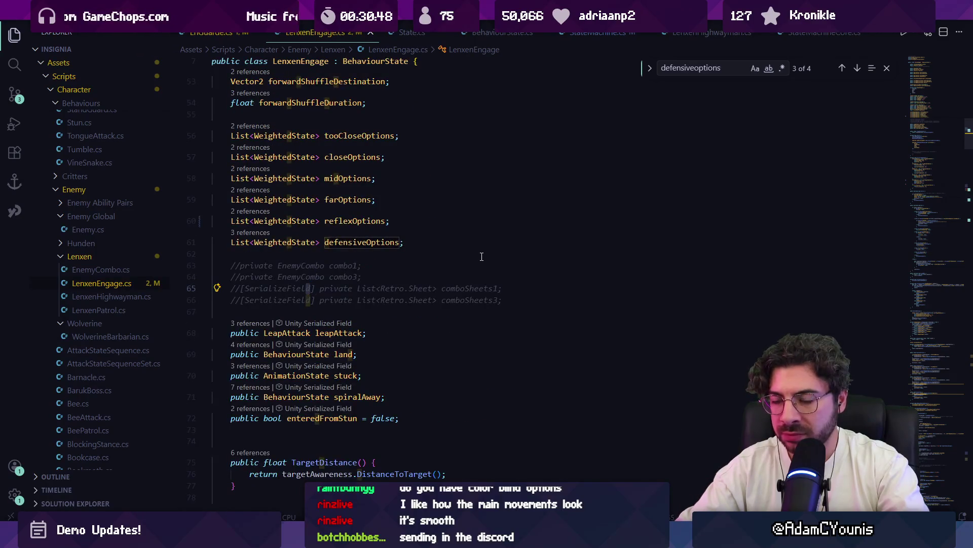
pyautogui.hotkey('alt', 'Right')
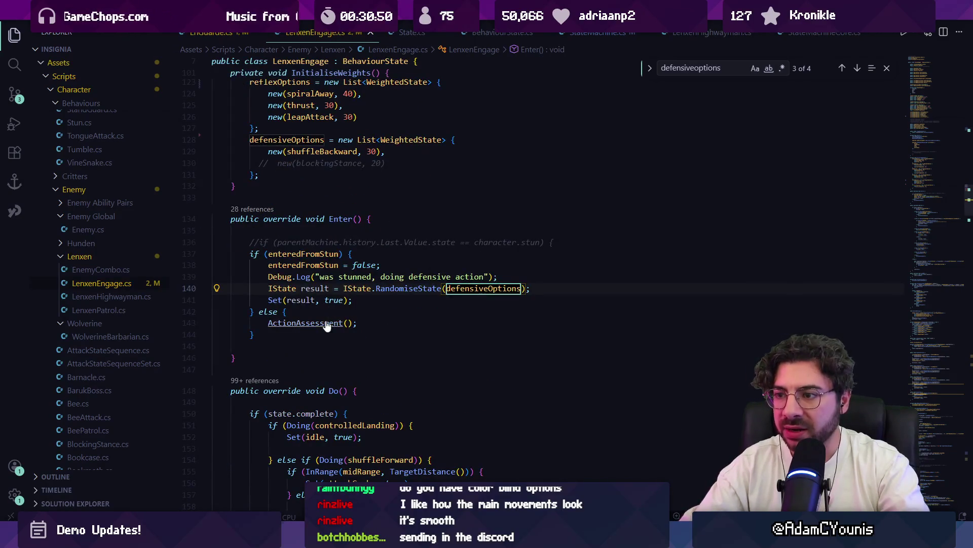
pyautogui.keyDown('ctrl'); pyautogui.click(327, 325); pyautogui.keyUp('ctrl')
pyautogui.hotkey('alt', 'Tab')
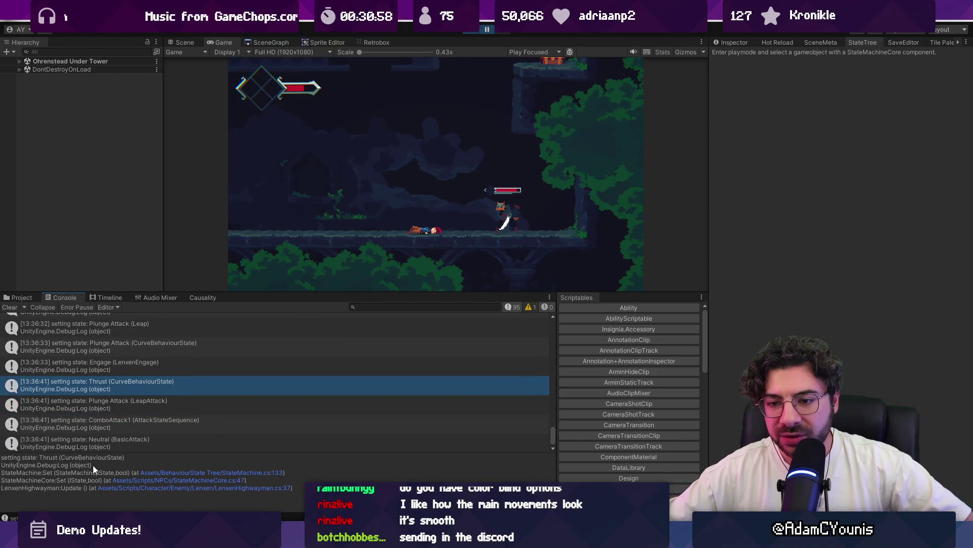
# - Open LenxenHighwayman.cs at line 37 from the trace and inspect the engage reference
pyautogui.click(132, 489)
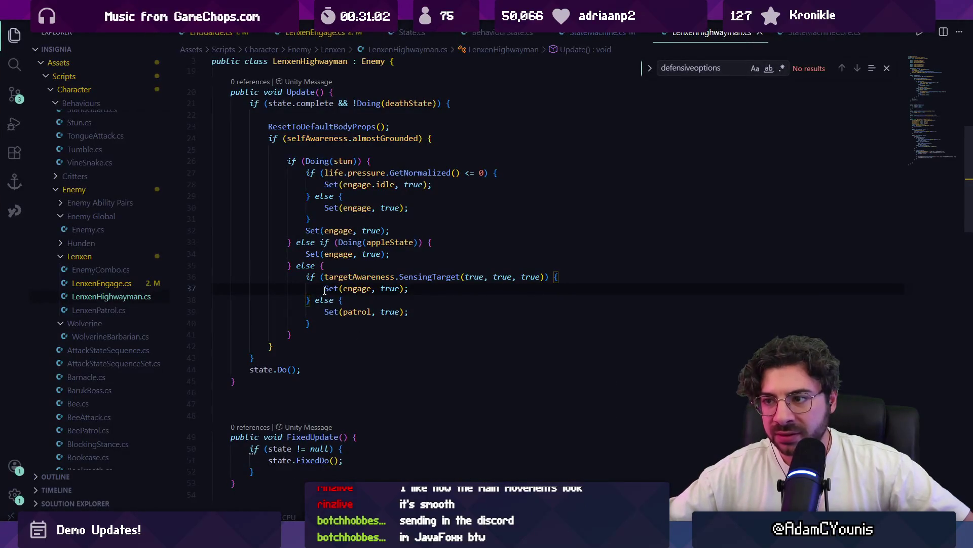
pyautogui.scroll(1, 329, 299)
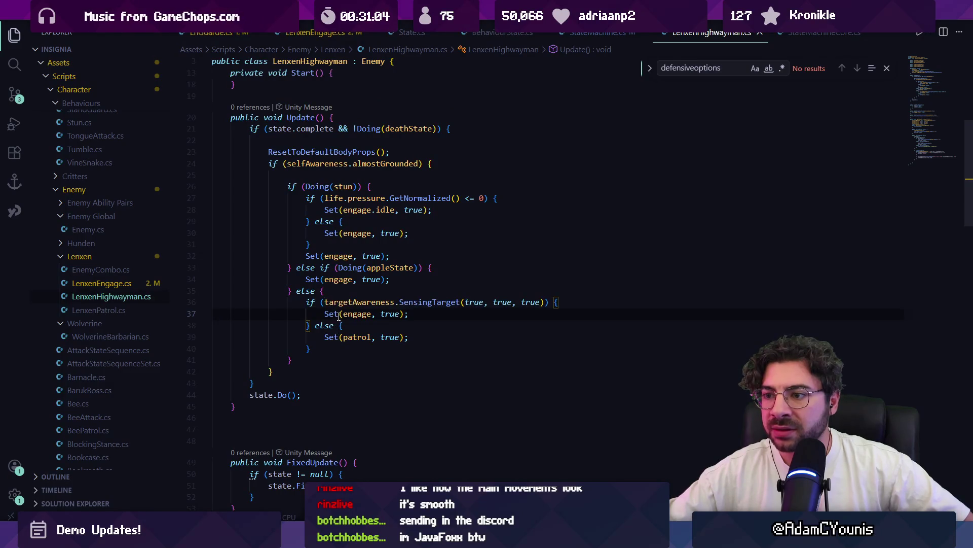
pyautogui.click(357, 313)
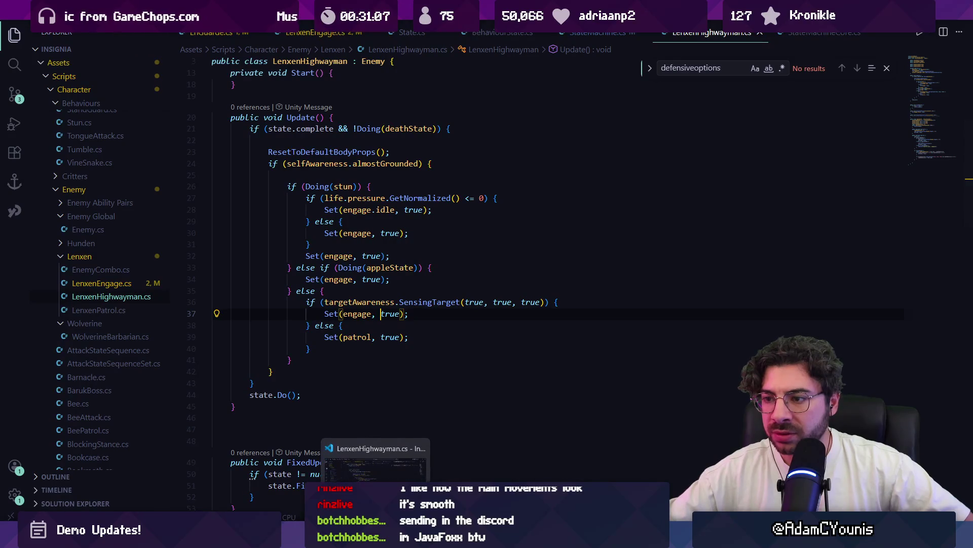
pyautogui.click(375, 538)
pyautogui.click(375, 538)
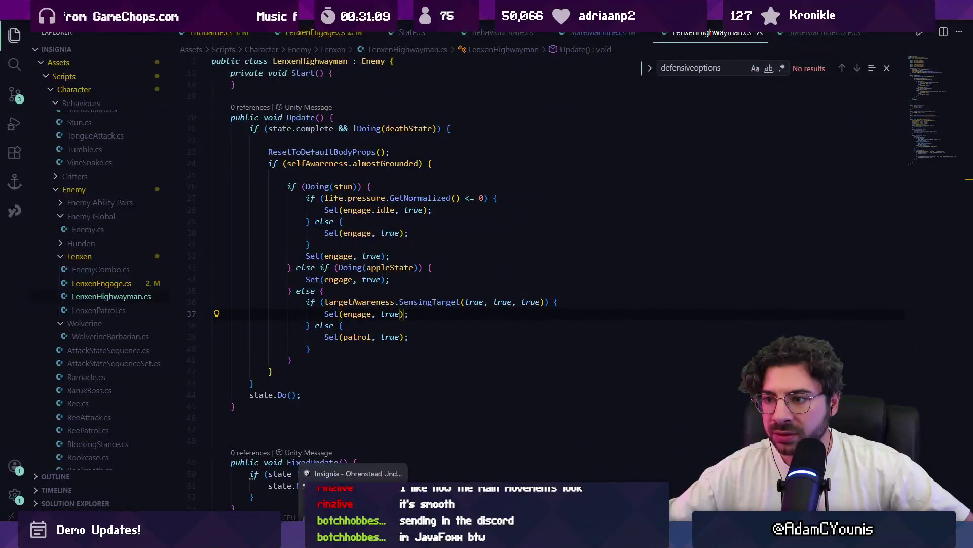
# - Follow engage to the LenxenEngage class, find its Enter() method, then return to Unity
pyautogui.keyDown('ctrl'); pyautogui.click(357, 314); pyautogui.keyUp('ctrl')
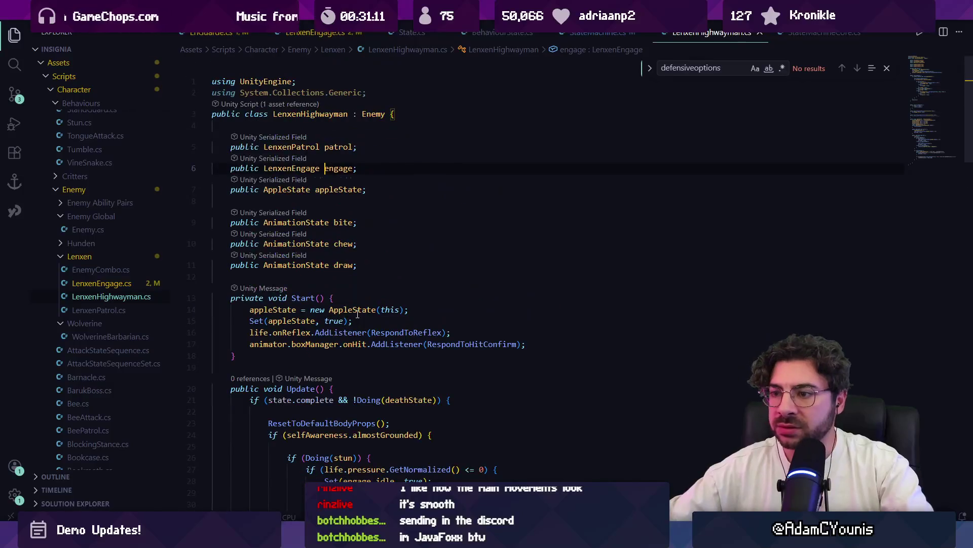
pyautogui.keyDown('ctrl'); pyautogui.click(309, 174); pyautogui.keyUp('ctrl')
pyautogui.hotkey('ctrl', 'f')
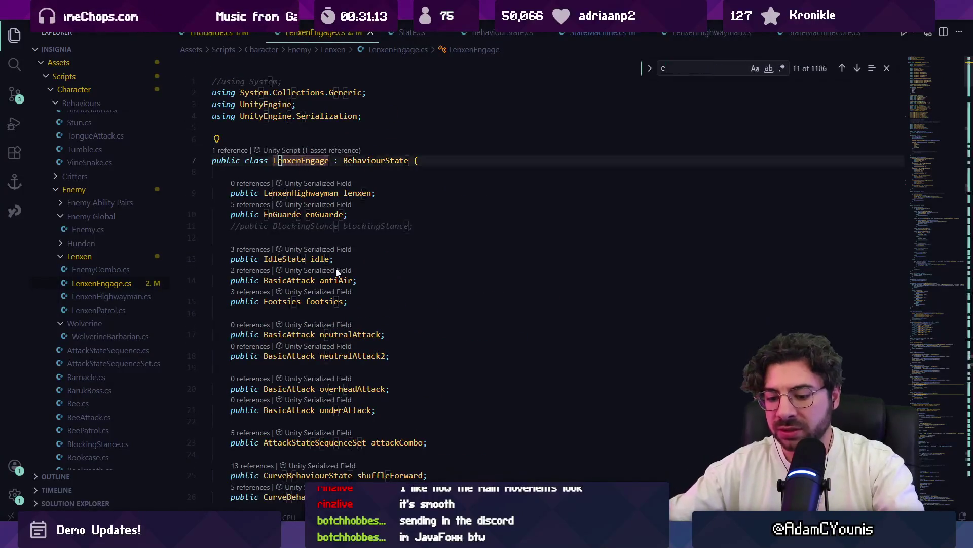
pyautogui.write('enter(')
pyautogui.click(287, 304)
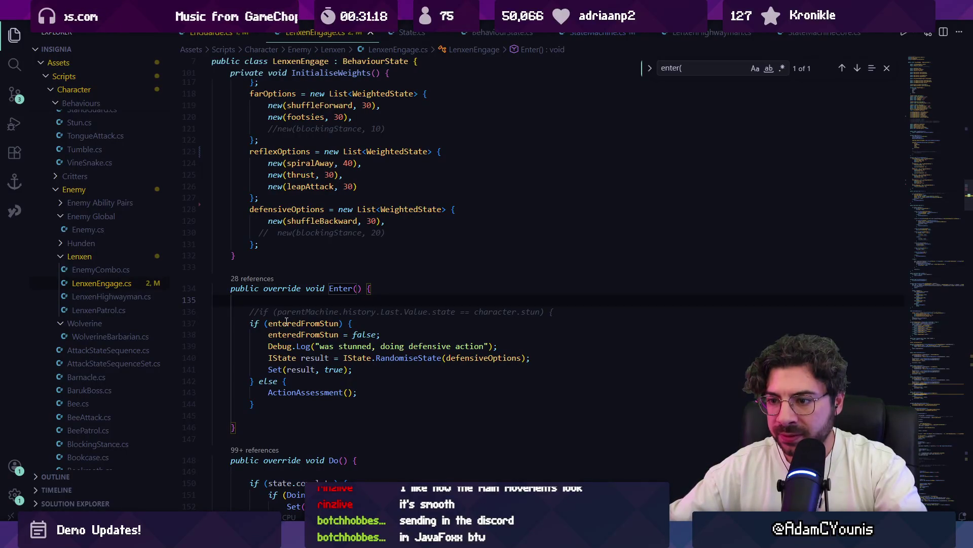
pyautogui.hotkey('alt', 'Tab')
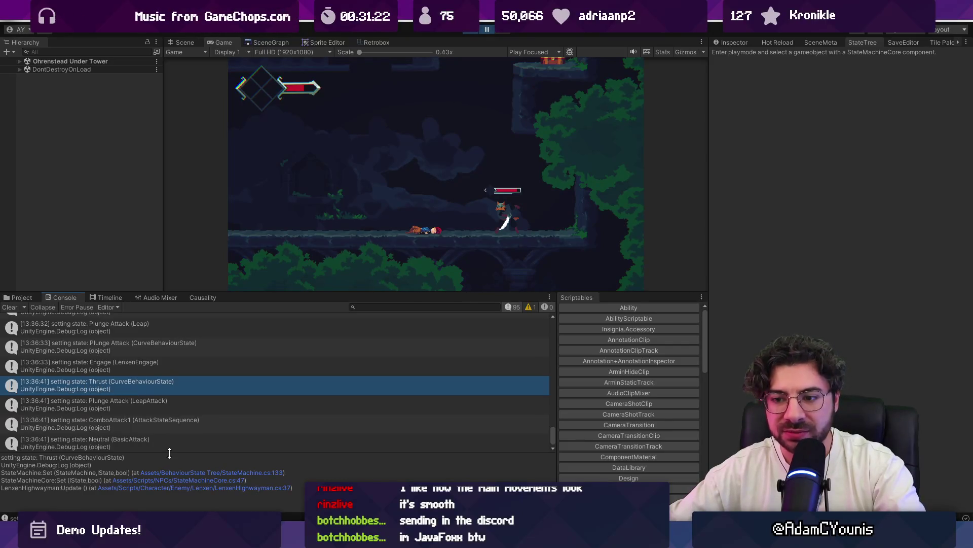
# - Enlarge the Console's trace area and open StateMachineCore.cs line 47 from the Thrust trace
pyautogui.moveTo(170, 453); pyautogui.dragTo(166, 398)
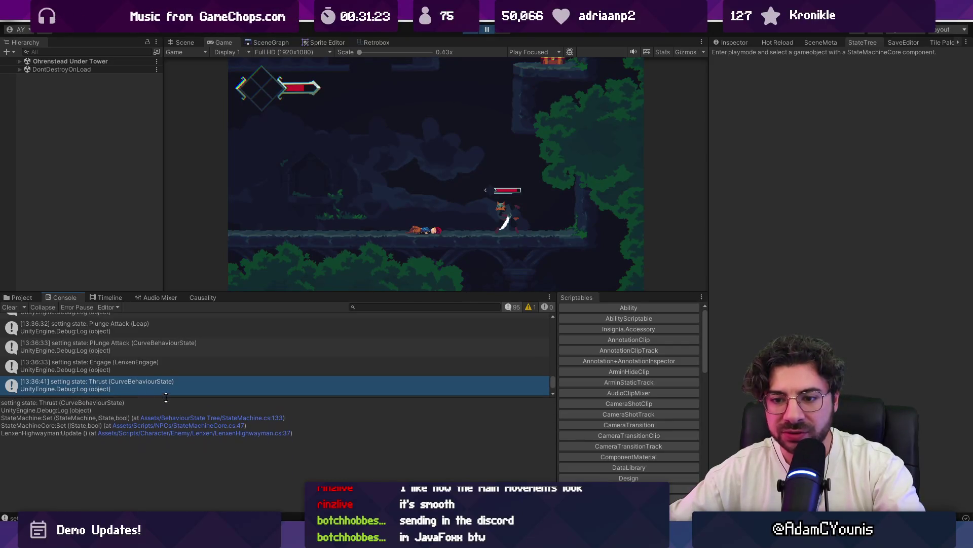
pyautogui.click(126, 425)
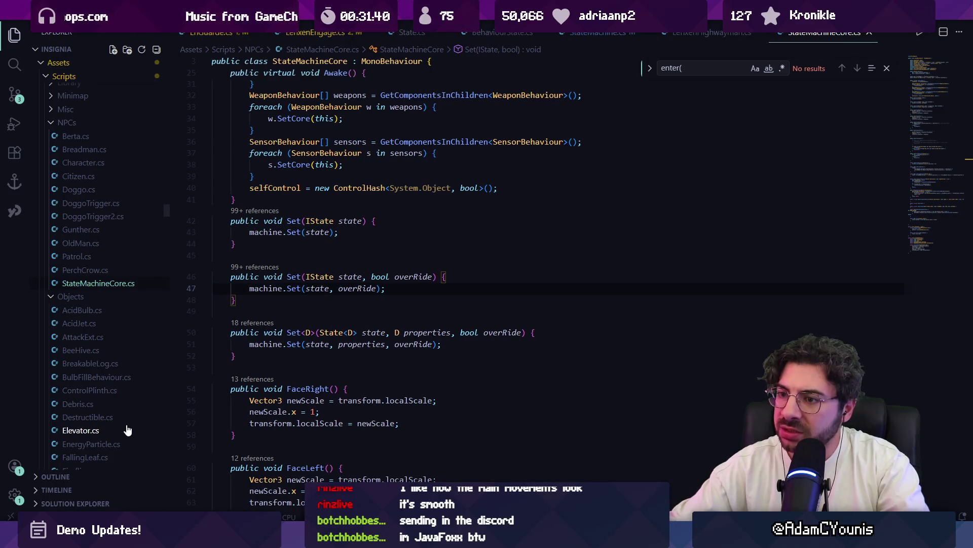
# - Revisit LenxenEngage.cs's Enter method and weight lists, check Fork's unstaged changes, then return to Unity
pyautogui.hotkey('alt', 'Left')
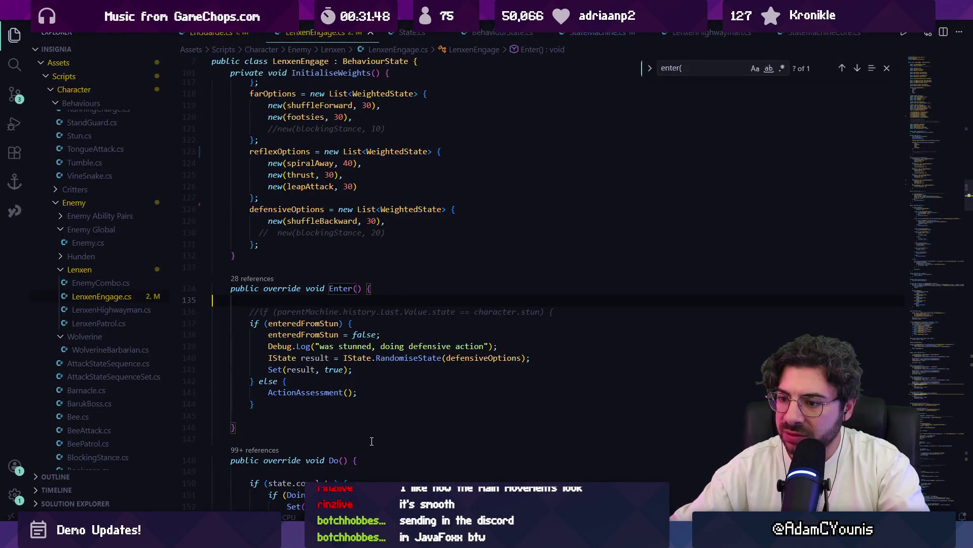
pyautogui.scroll(-3, 372, 441)
pyautogui.scroll(4, 340, 364)
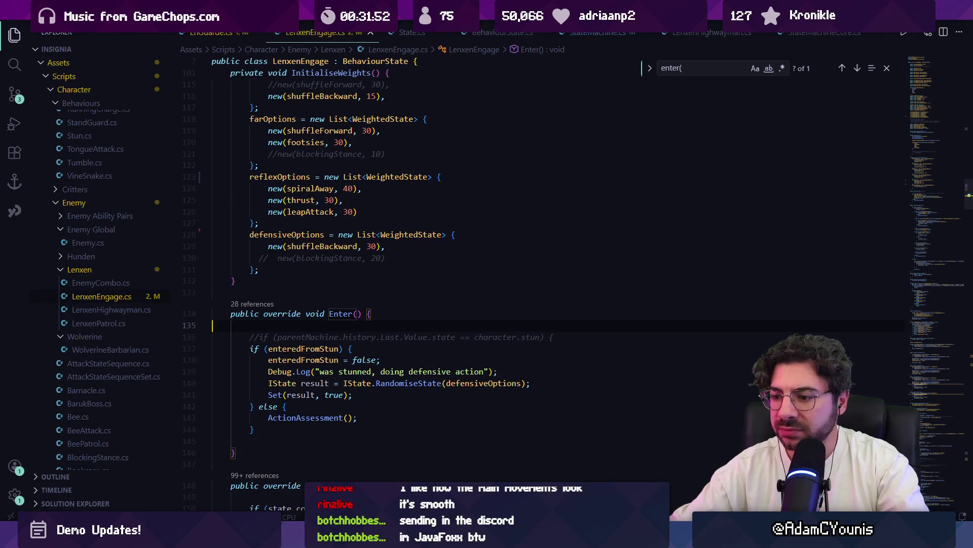
pyautogui.click(355, 539)
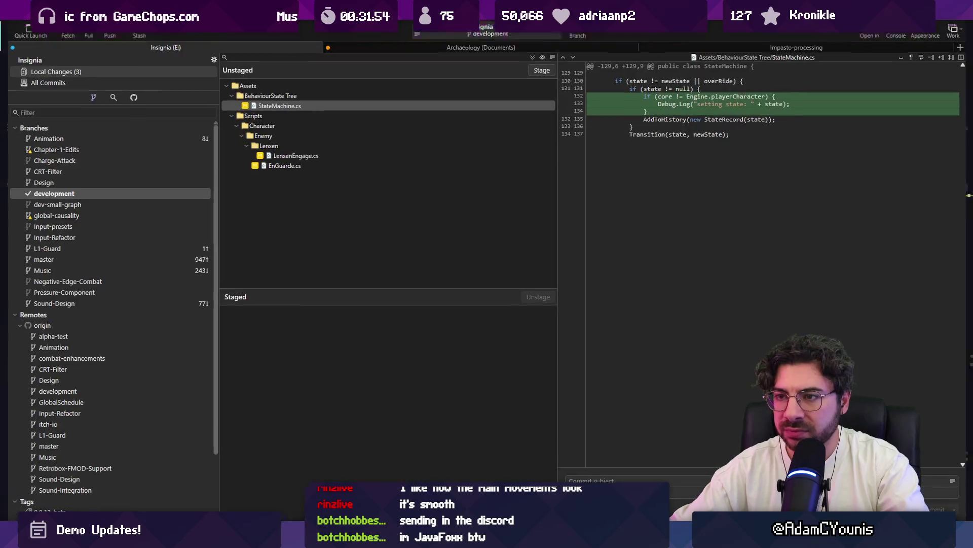
pyautogui.hotkey('alt', 'Tab')
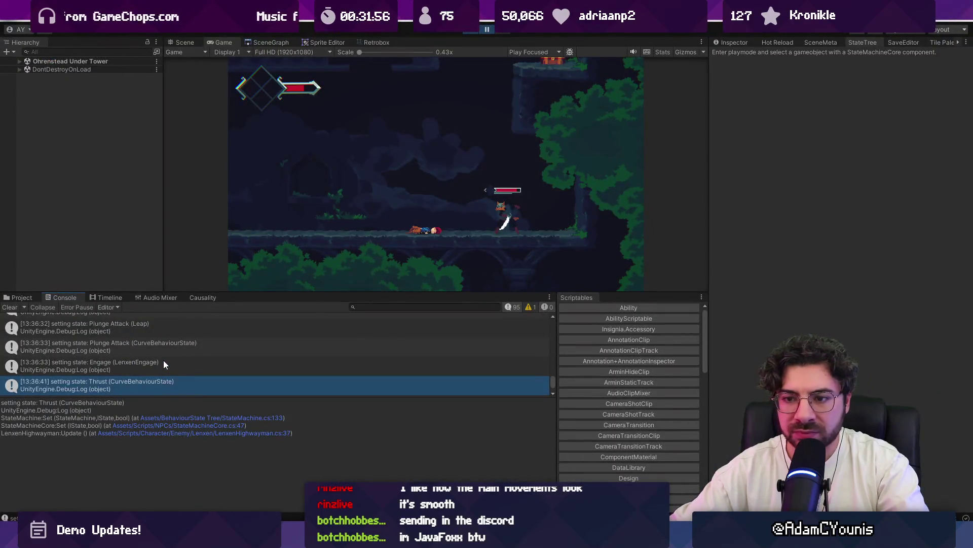
# - Follow the Engage entry's trace through StateMachine.cs:133 and StateMachineCore.cs to LenxenHighwayman.cs line 56
pyautogui.click(164, 348)
pyautogui.click(165, 361)
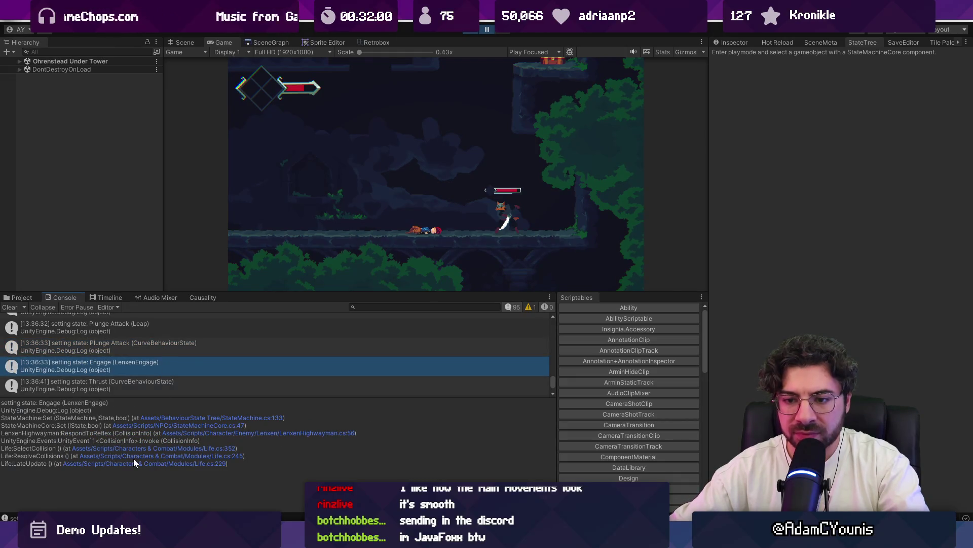
pyautogui.click(160, 417)
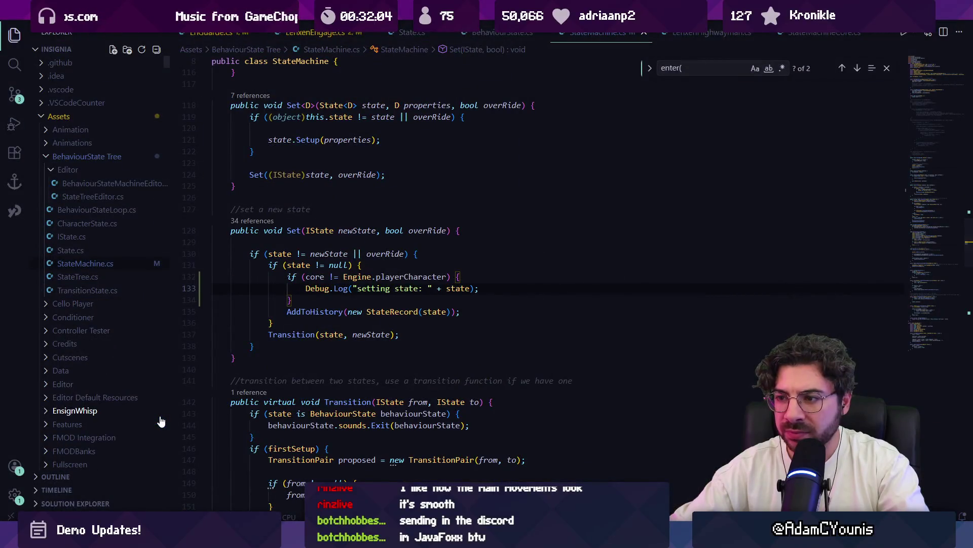
pyautogui.hotkey('alt', 'Tab')
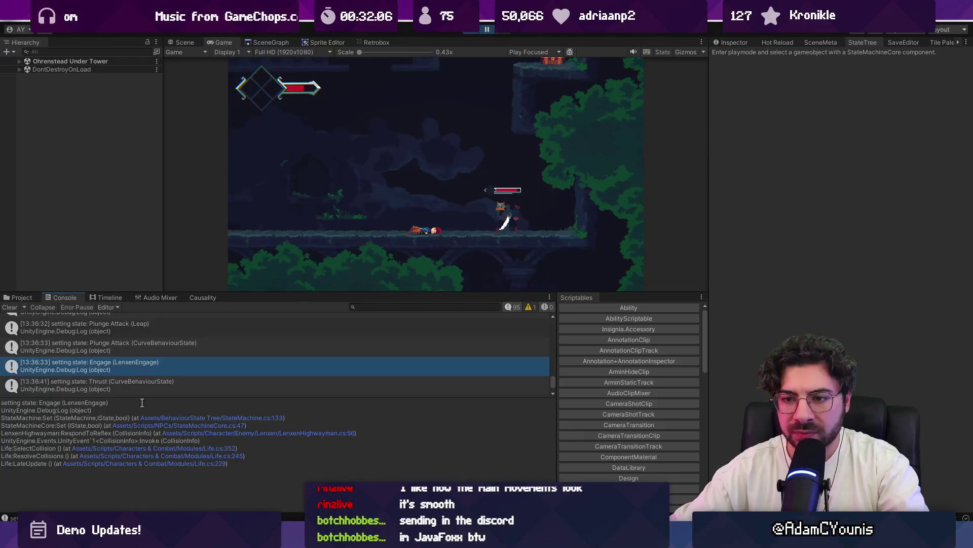
pyautogui.click(158, 426)
pyautogui.hotkey('alt', 'Left')
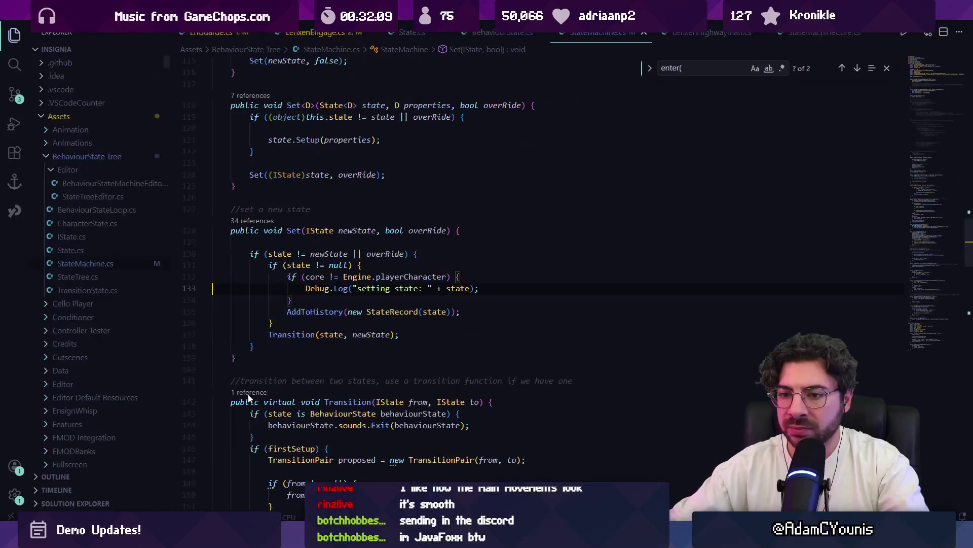
pyautogui.hotkey('alt', 'Tab')
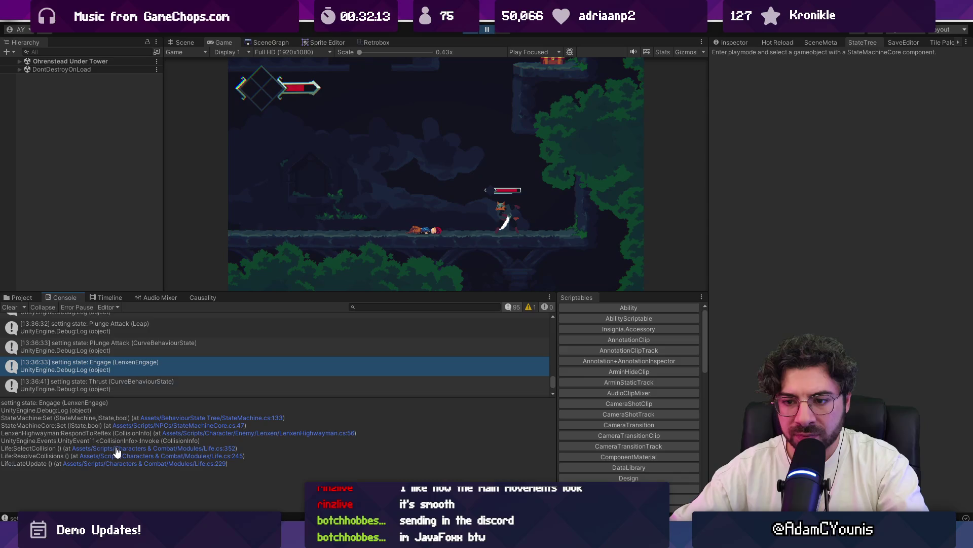
pyautogui.click(188, 433)
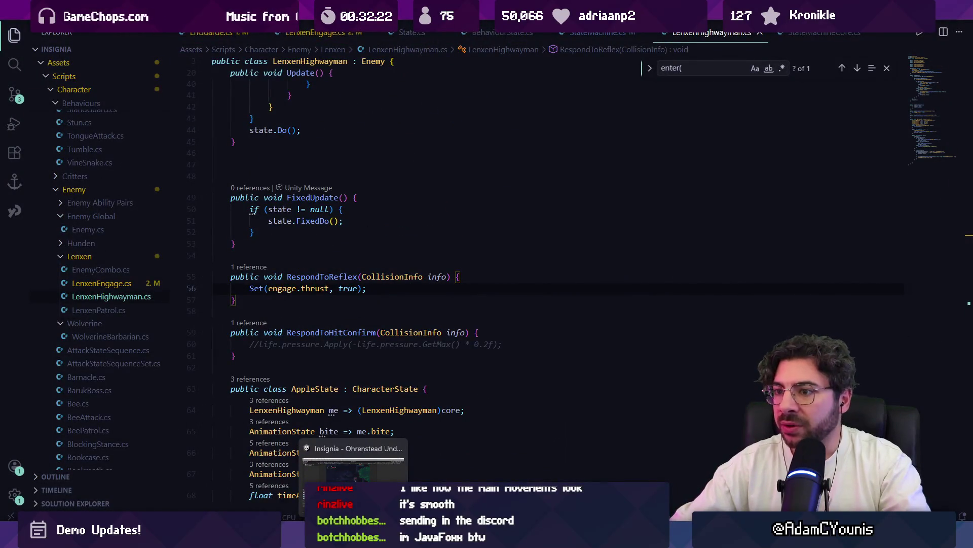
# - Check where RespondToReflex is referenced and jump to its AddListener call in Start()
pyautogui.click(354, 469)
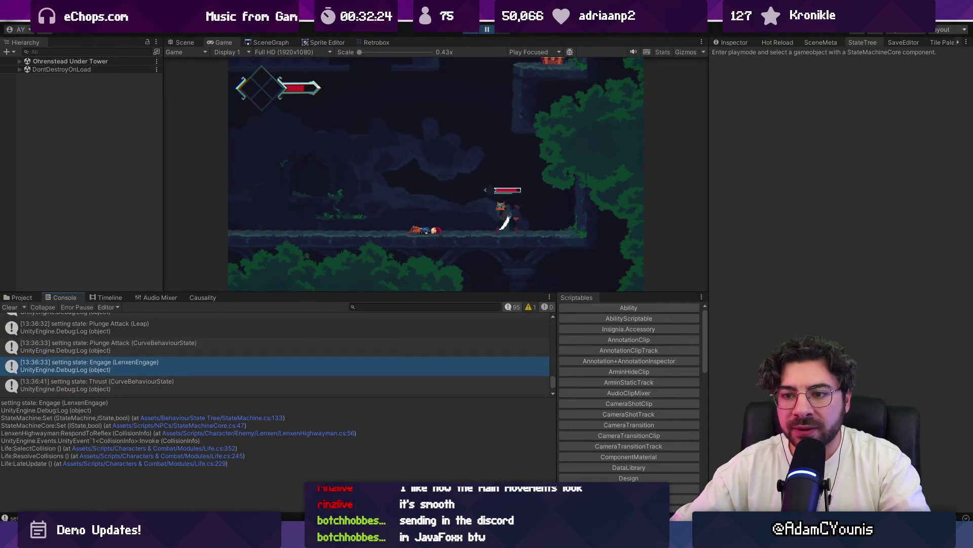
pyautogui.hotkey('alt', 'Tab')
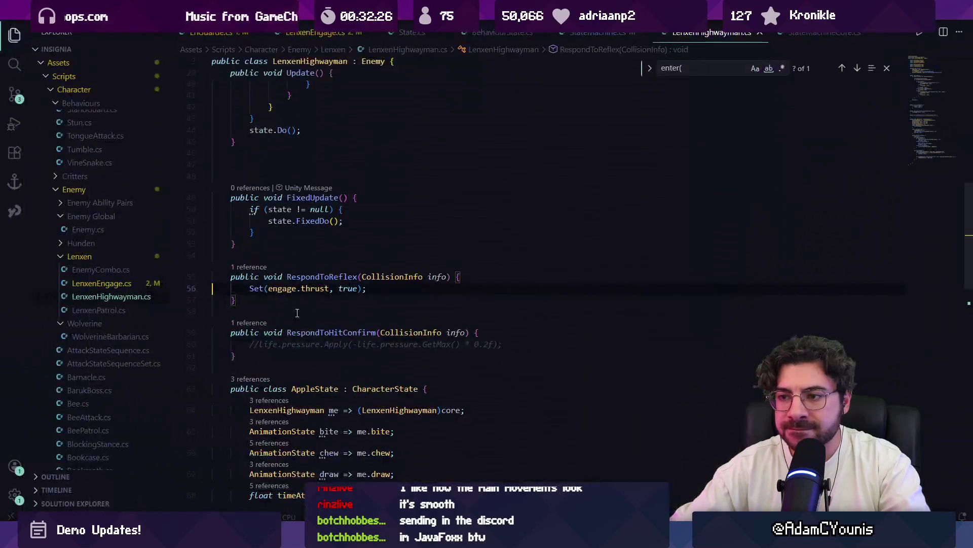
pyautogui.click(248, 266)
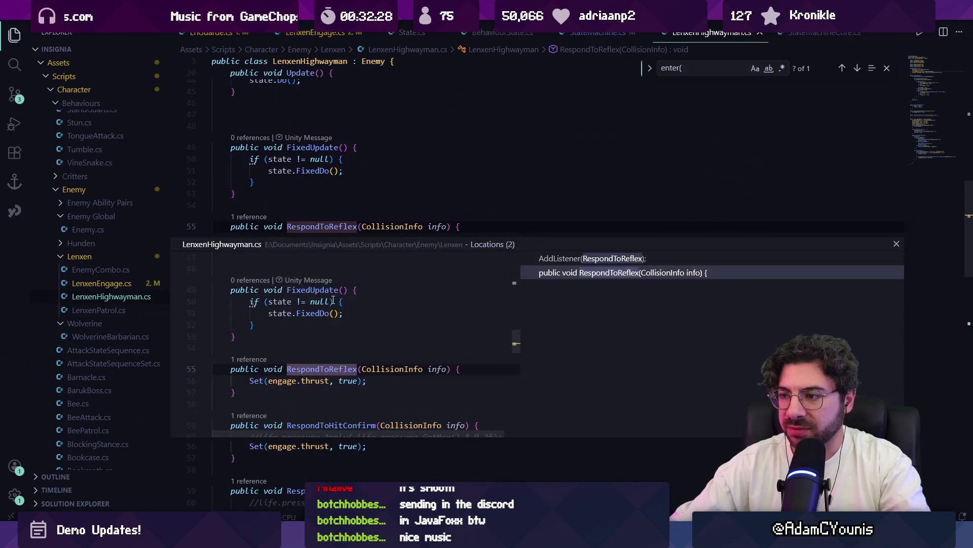
pyautogui.click(570, 259)
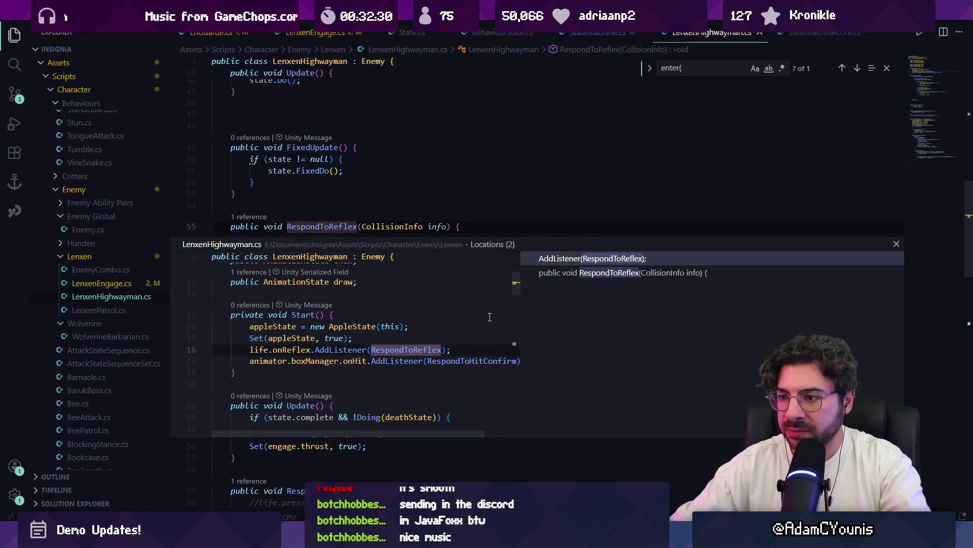
pyautogui.doubleClick(429, 350)
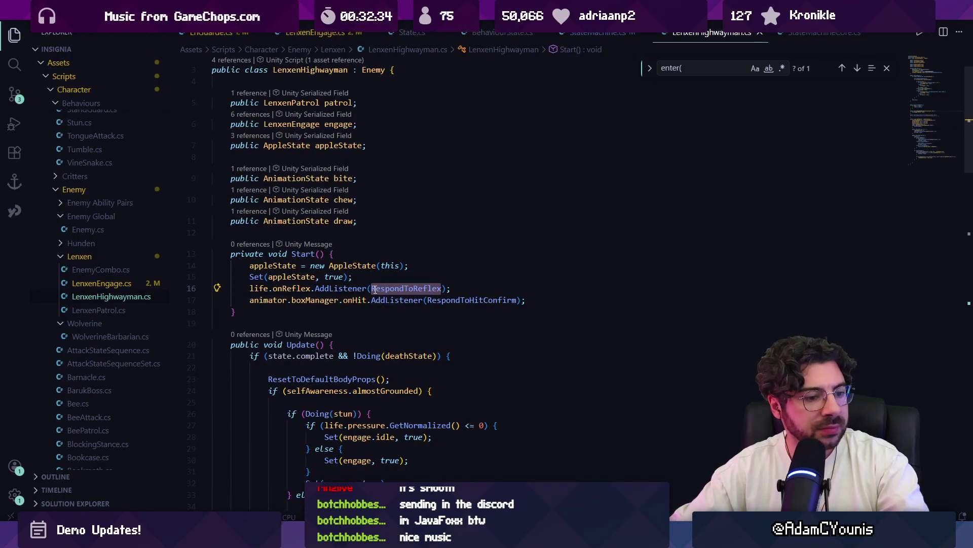
pyautogui.click(383, 288)
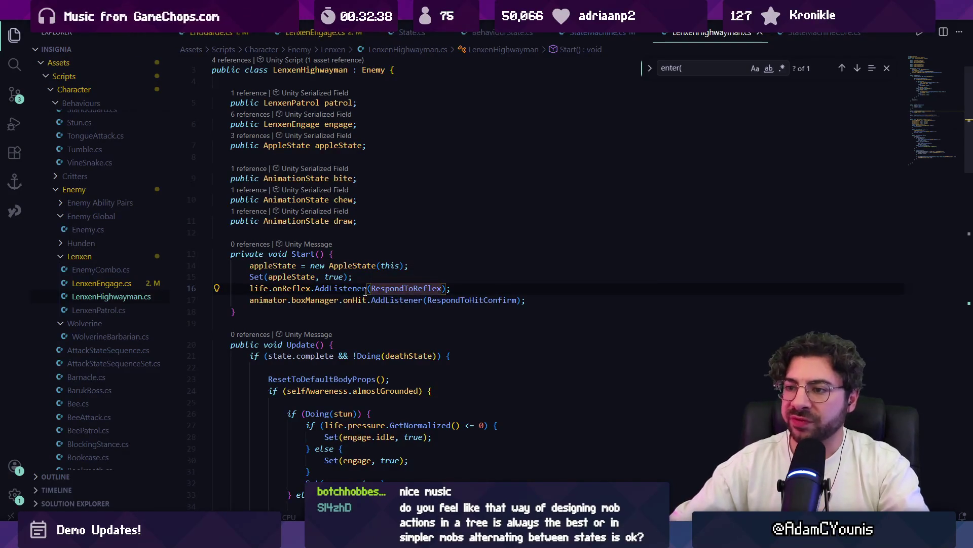
pyautogui.keyDown('ctrl'); pyautogui.click(384, 289); pyautogui.keyUp('ctrl')
# - Trace onReflex's references from Life.cs to LenxenHighwayman.cs and select the whole RespondToReflex method
pyautogui.hotkey('alt', 'Left')
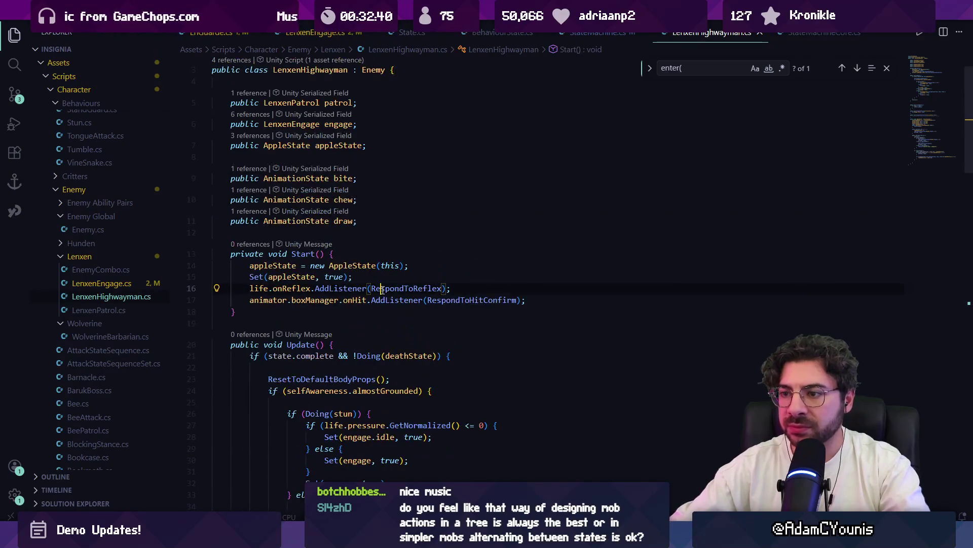
pyautogui.keyDown('ctrl'); pyautogui.click(291, 289); pyautogui.keyUp('ctrl')
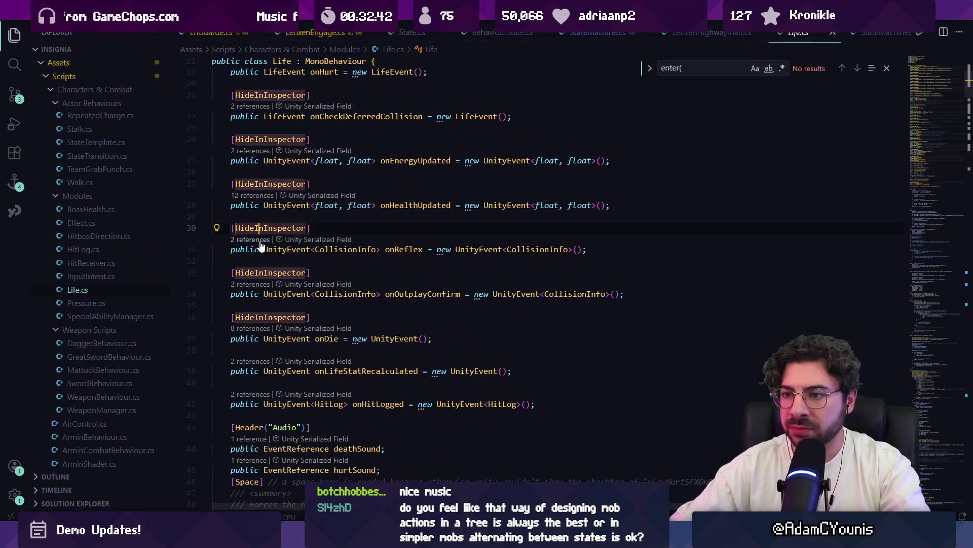
pyautogui.click(253, 239)
pyautogui.click(629, 260)
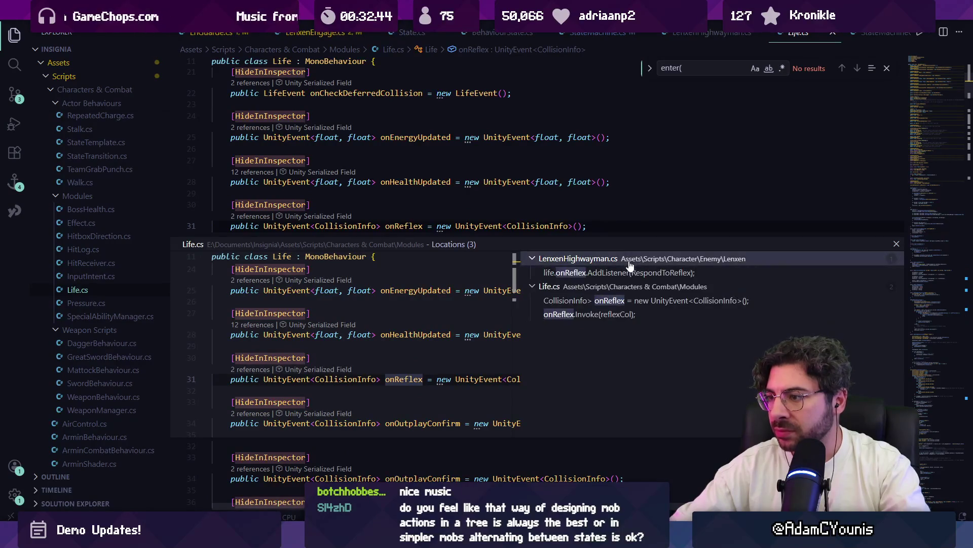
pyautogui.click(629, 274)
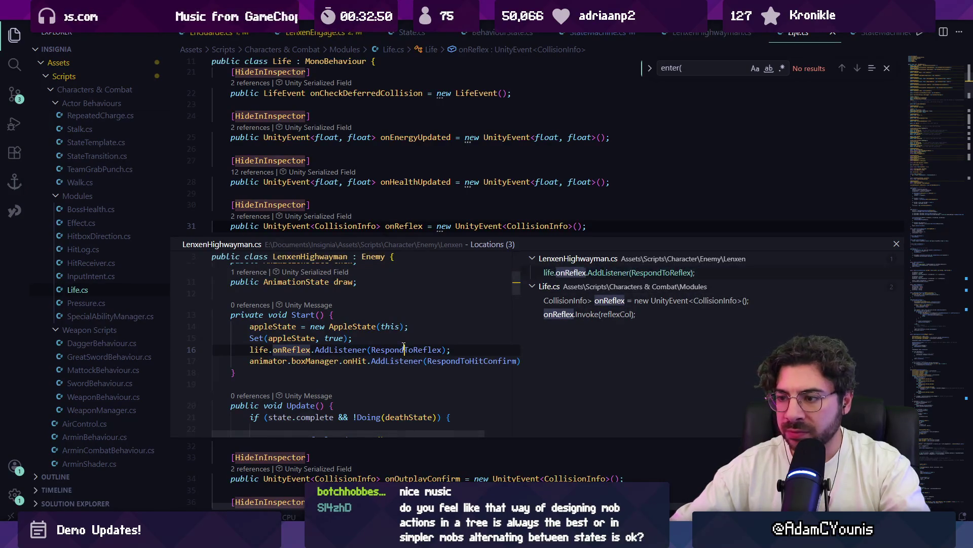
pyautogui.doubleClick(598, 275)
pyautogui.keyDown('ctrl'); pyautogui.click(400, 285); pyautogui.keyUp('ctrl')
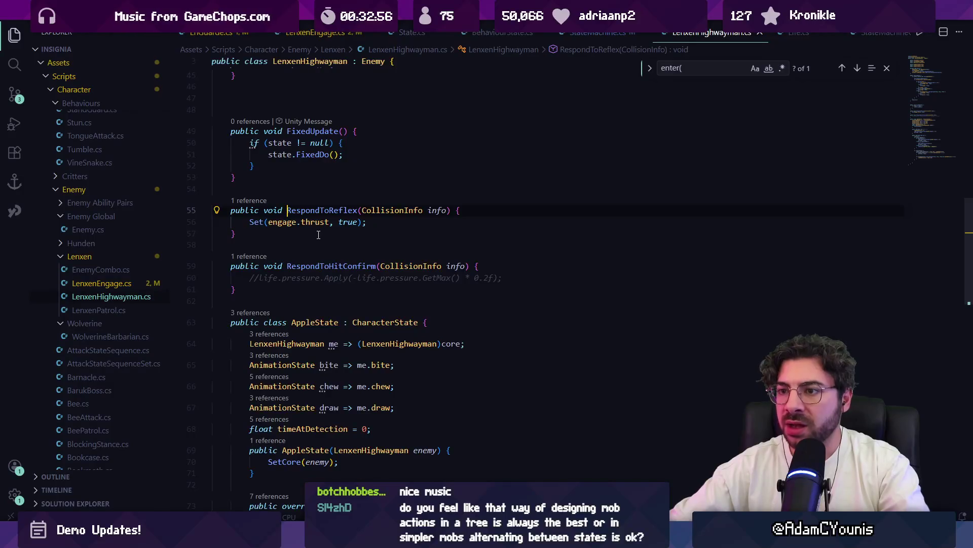
pyautogui.hotkey('alt', 'Left')
pyautogui.tripleClick(294, 285)
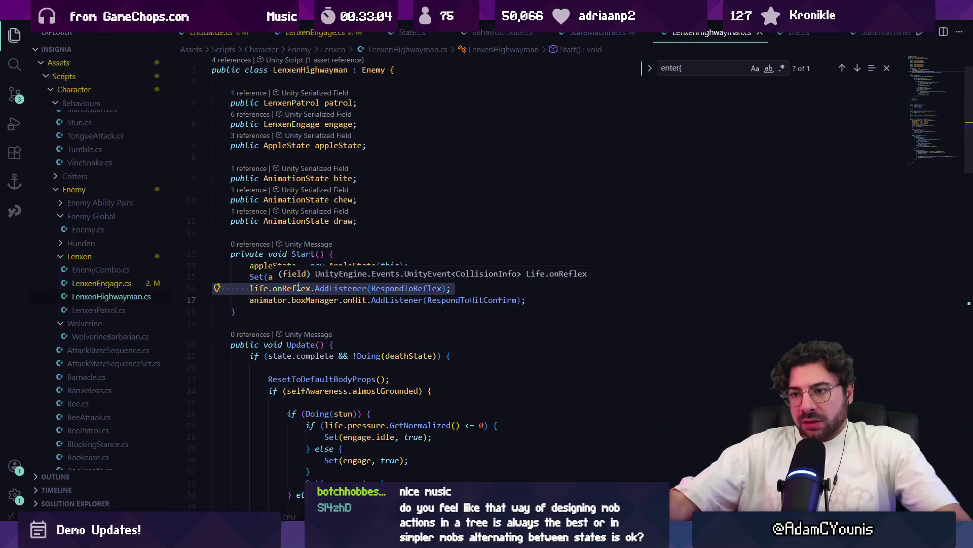
pyautogui.keyDown('ctrl'); pyautogui.click(383, 287); pyautogui.keyUp('ctrl')
pyautogui.click(479, 205)
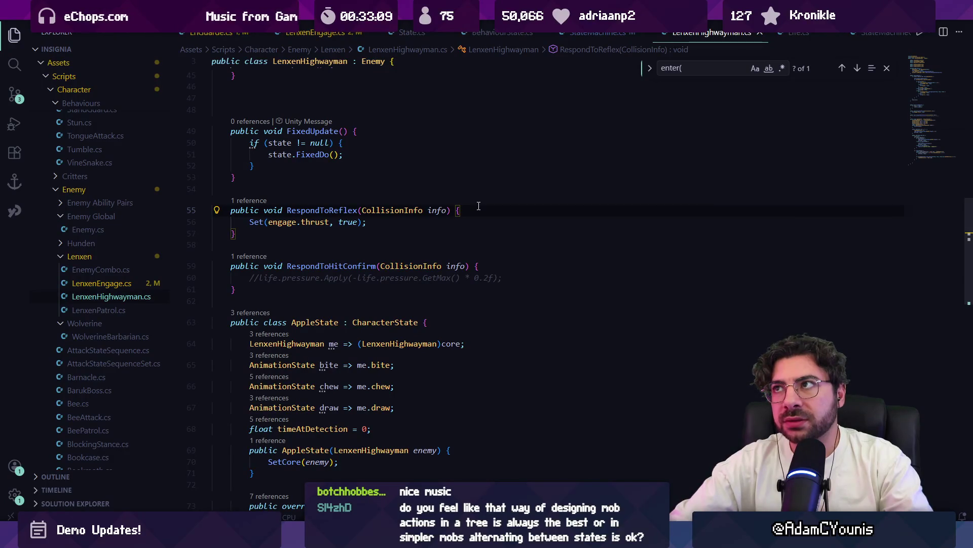
pyautogui.hotkey('shift', 'alt', 'Right')
pyautogui.hotkey('shift', 'alt', 'Right')
pyautogui.hotkey('shift', 'alt', 'Right')
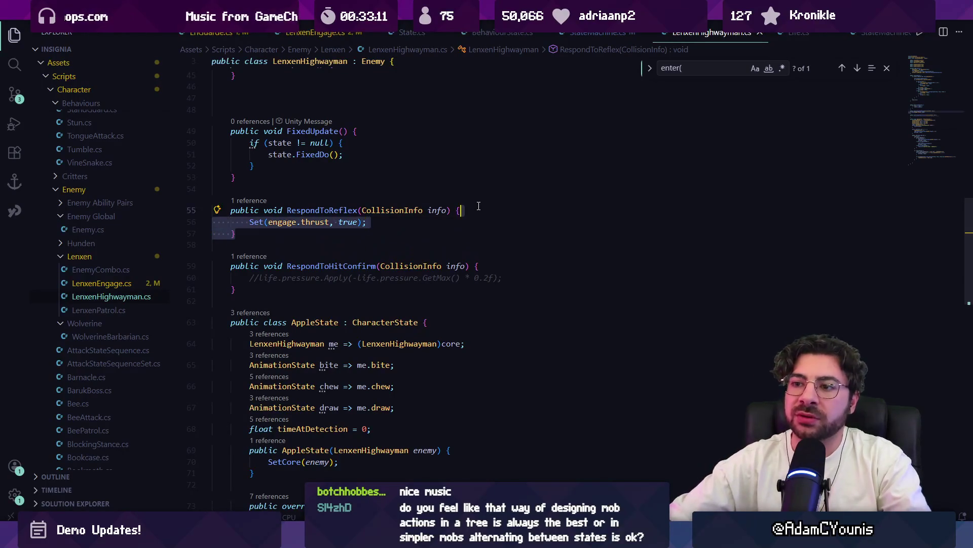
# - Delete the RespondToReflex method and its life.onReflex AddListener line in Start, then return to Unity
pyautogui.press('BackSpace')
pyautogui.press('BackSpace')
pyautogui.press('BackSpace')
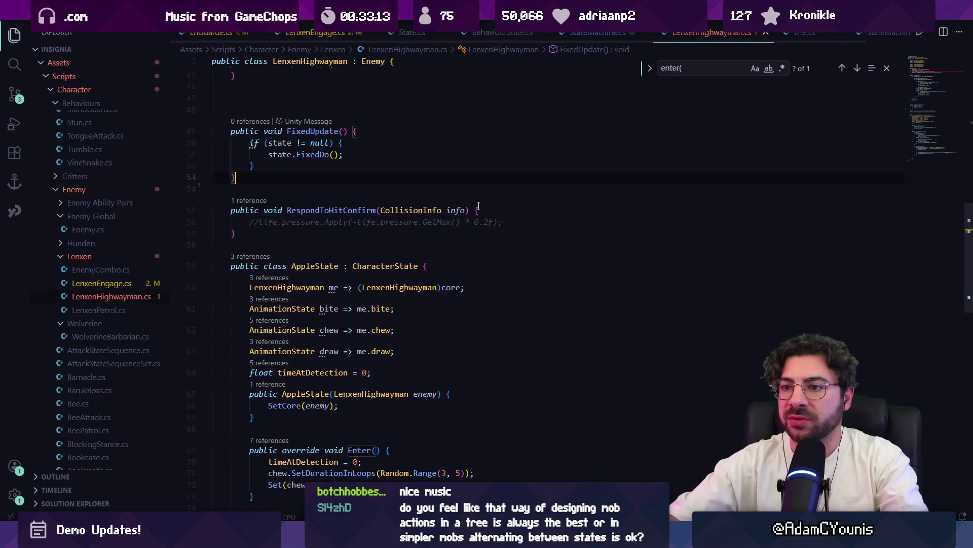
pyautogui.hotkey('ctrl', 'f')
pyautogui.write('respo')
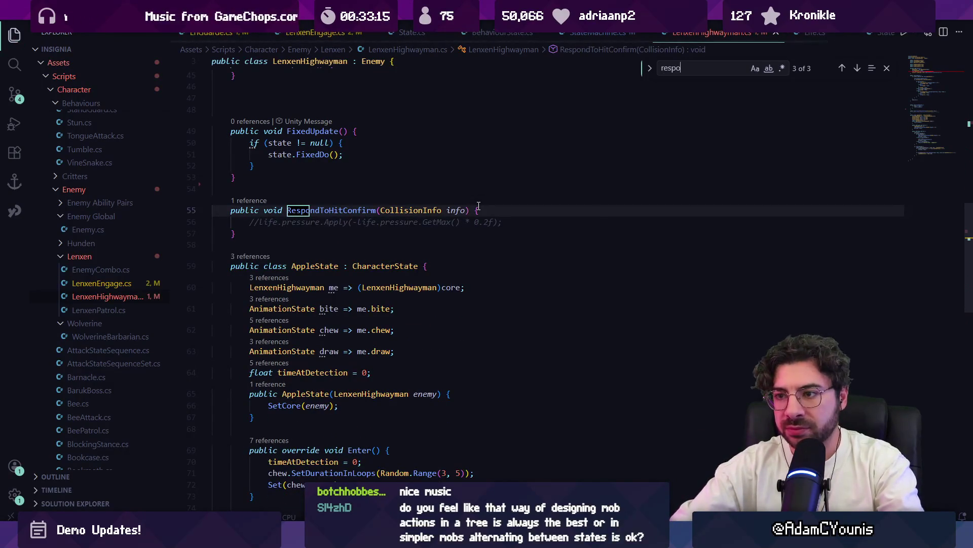
pyautogui.write('ndto')
pyautogui.press('Return')
pyautogui.press('Escape')
pyautogui.hotkey('shift', 'Down')
pyautogui.press('BackSpace')
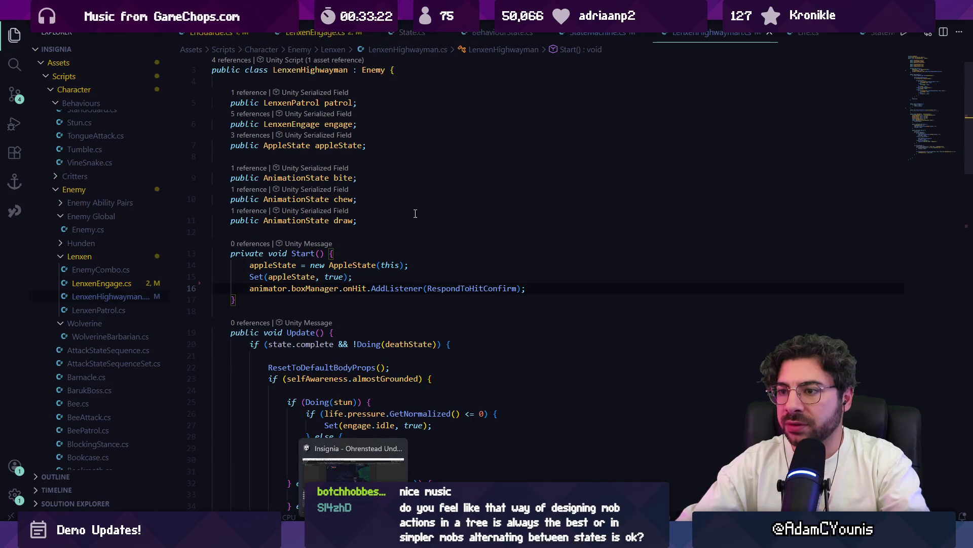
pyautogui.scroll(2, 418, 225)
pyautogui.hotkey('alt', 'Tab')
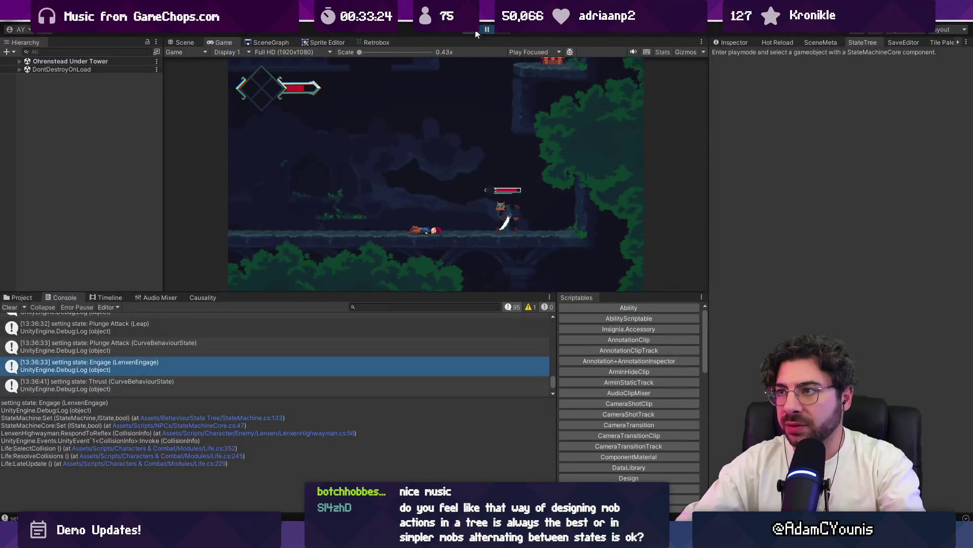
# - Play the level, inspect Lenxen, Armin, Puppy NPC and Spacer, clear the Console, and maximize the Game view
pyautogui.click(474, 29)
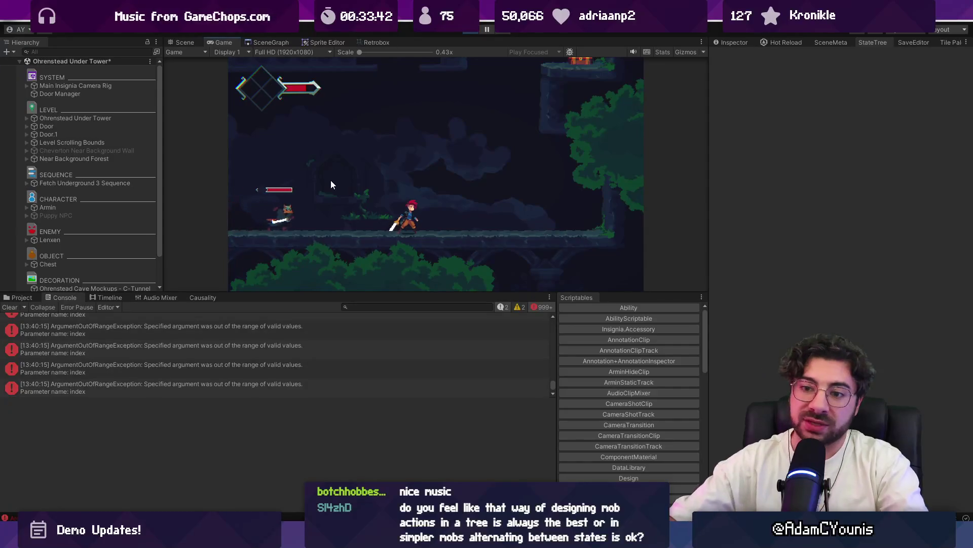
pyautogui.click(57, 174)
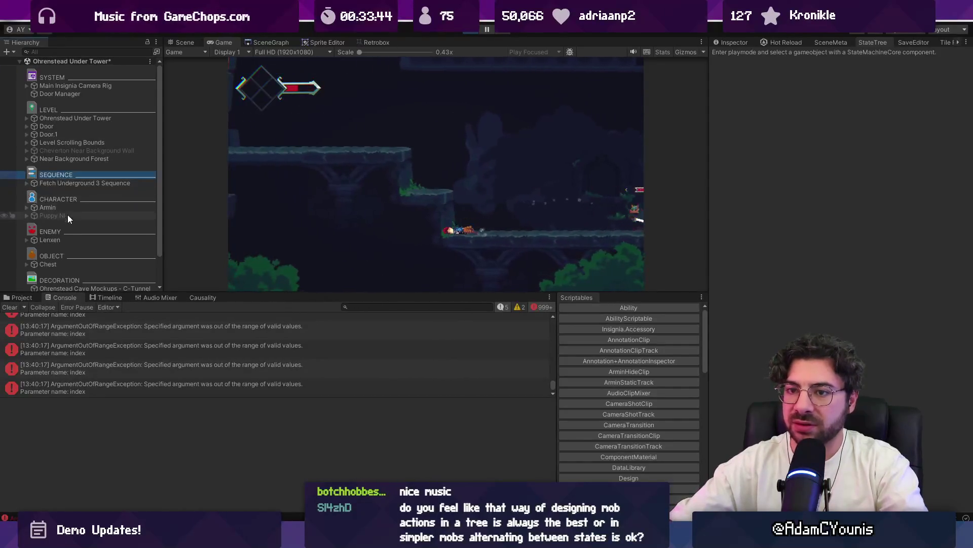
pyautogui.click(53, 239)
pyautogui.click(9, 307)
pyautogui.click(48, 207)
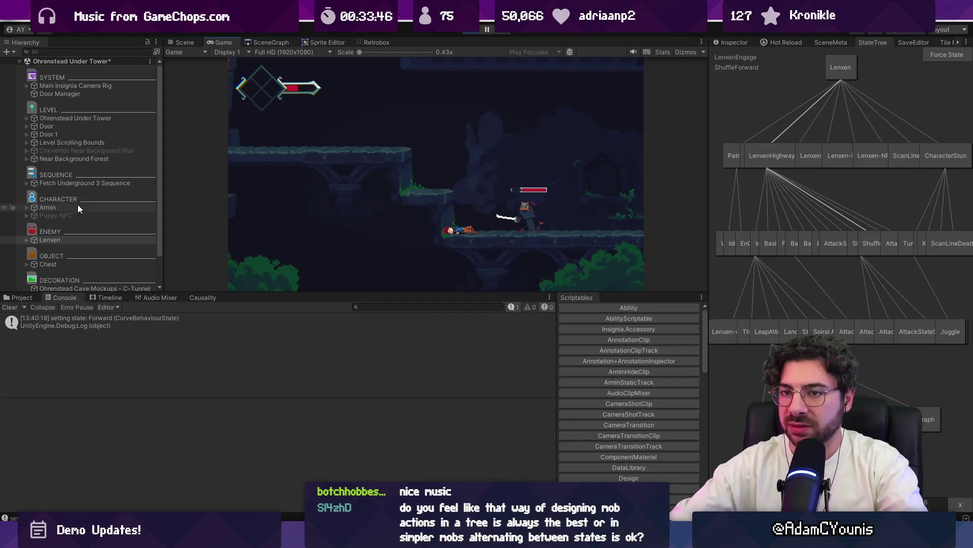
pyautogui.click(87, 214)
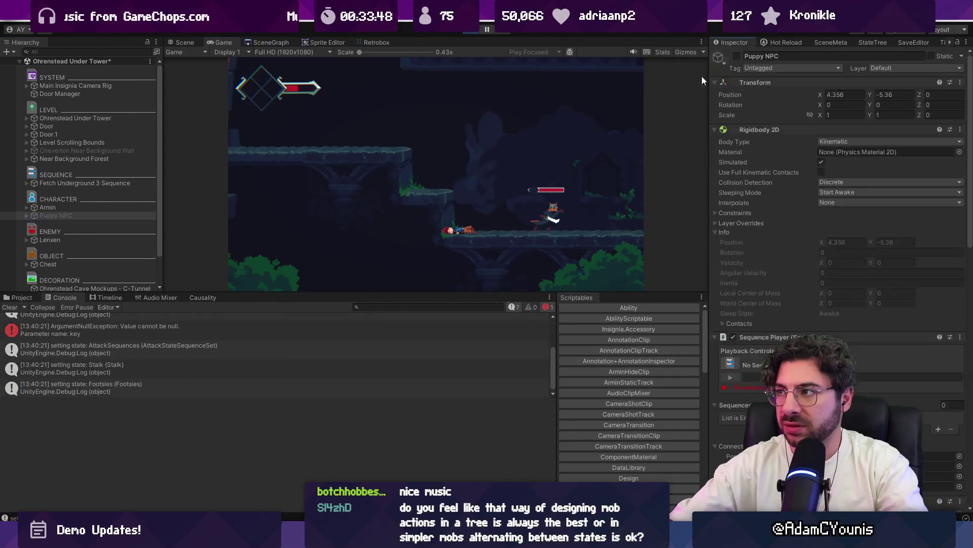
pyautogui.click(95, 223)
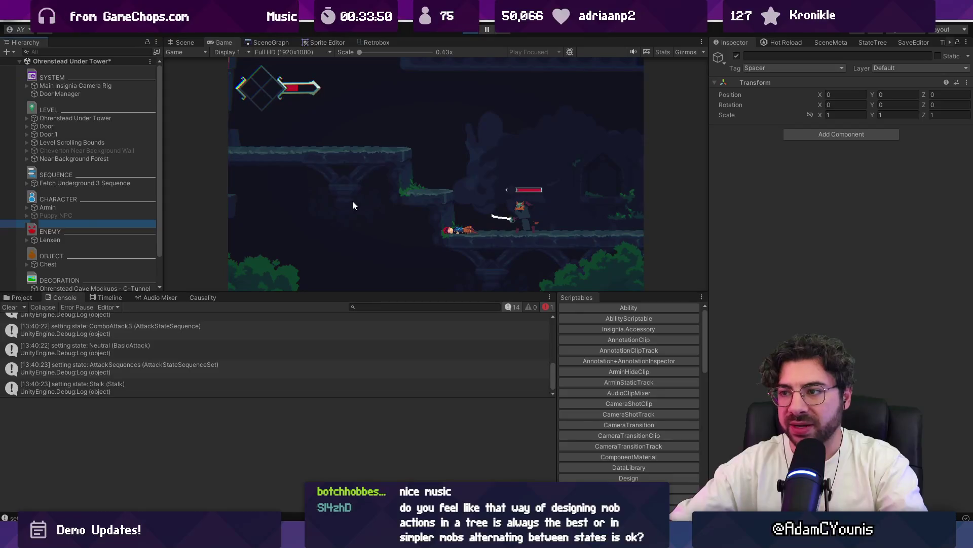
pyautogui.hotkey('shift', 'space')
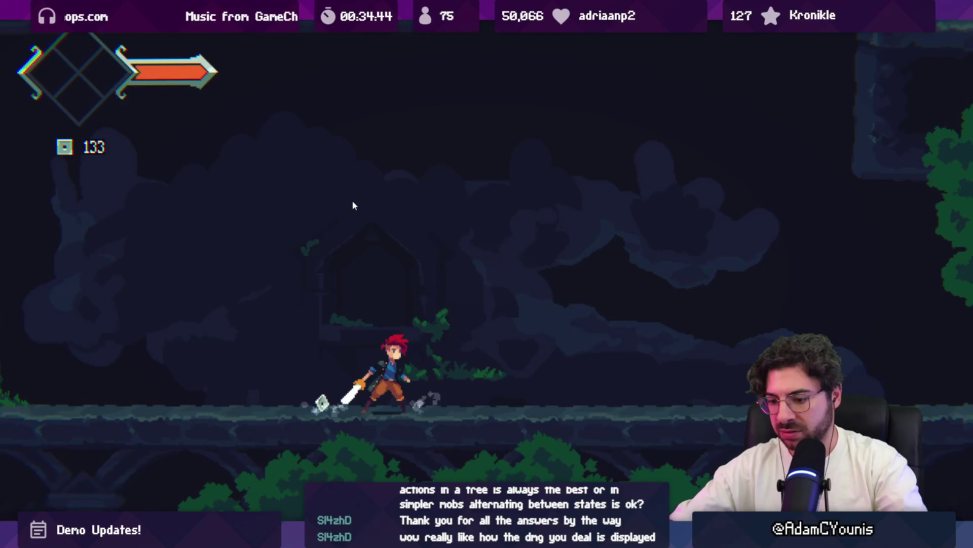
# - Open StateMachine.cs from a 'setting state' log entry, delete its guarded Debug.Log block, and return to Unity
pyautogui.hotkey('shift', 'space')
pyautogui.click(469, 32)
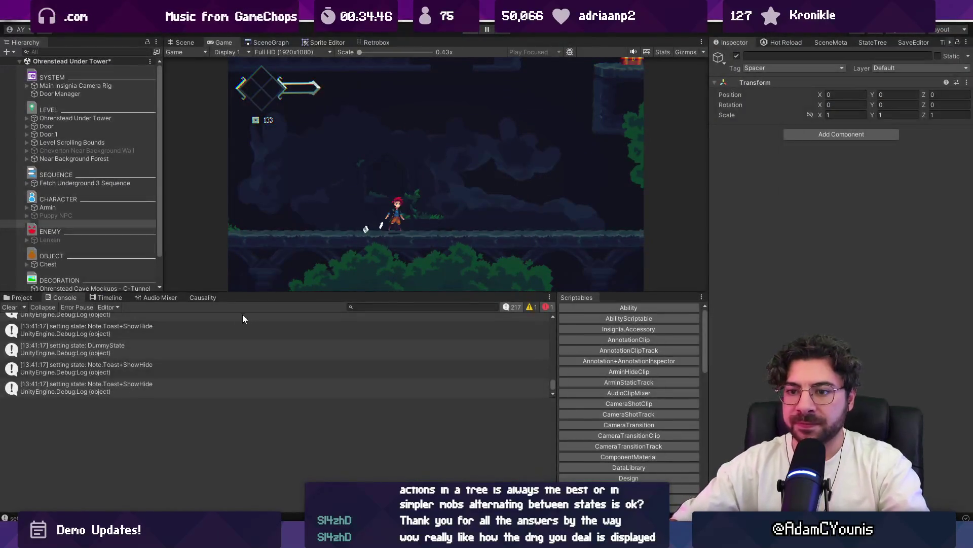
pyautogui.doubleClick(78, 339)
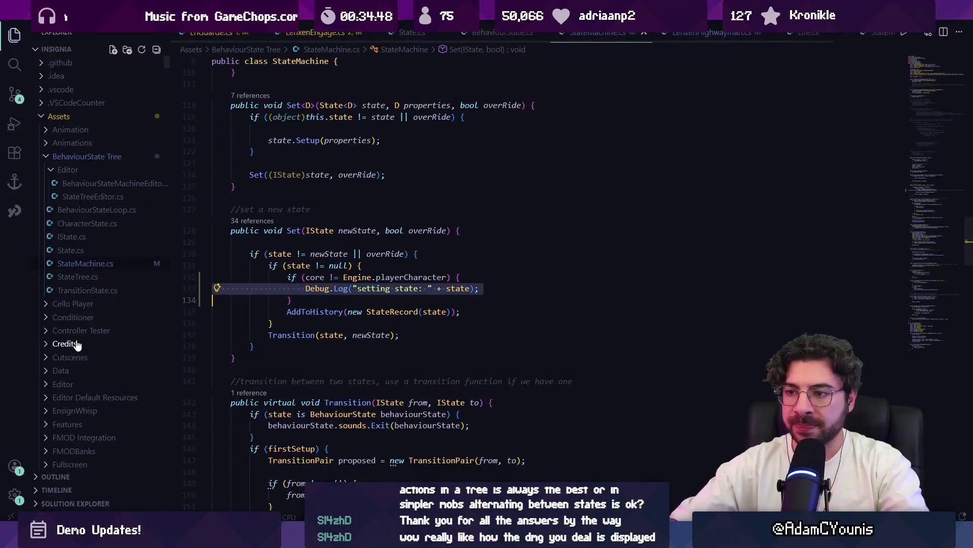
pyautogui.hotkey('shift', 'Up')
pyautogui.hotkey('shift', 'Up')
pyautogui.hotkey('ctrl', 'shift', 'k')
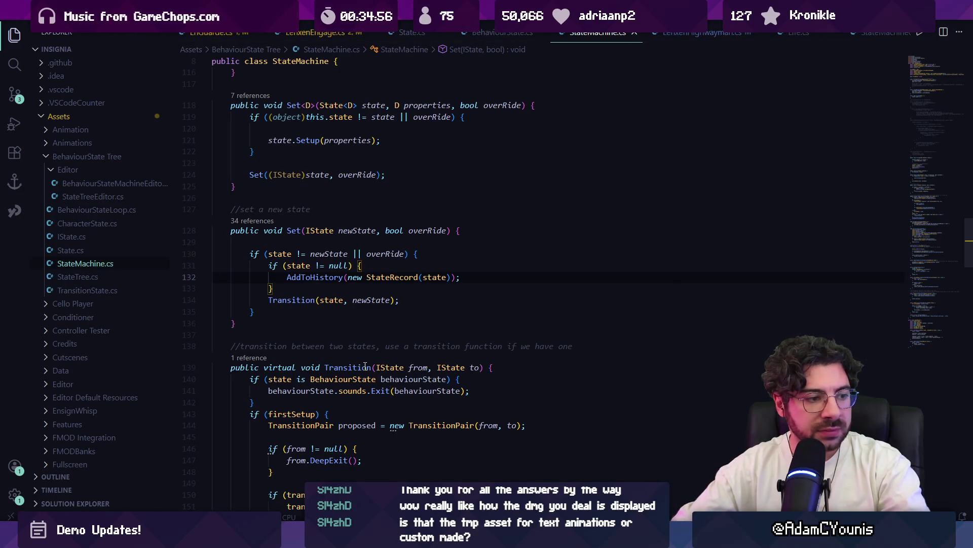
pyautogui.moveTo(364, 366)
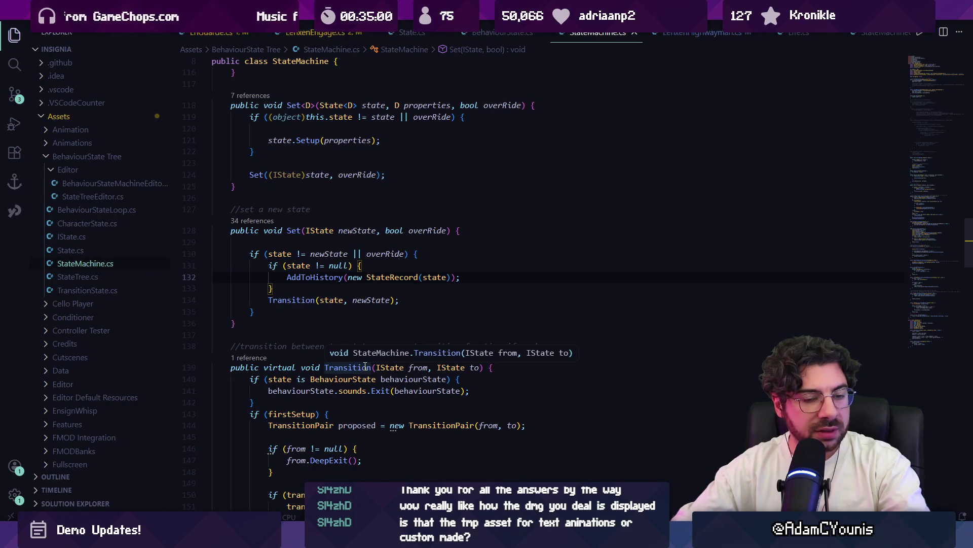
pyautogui.hotkey('alt', 'Tab')
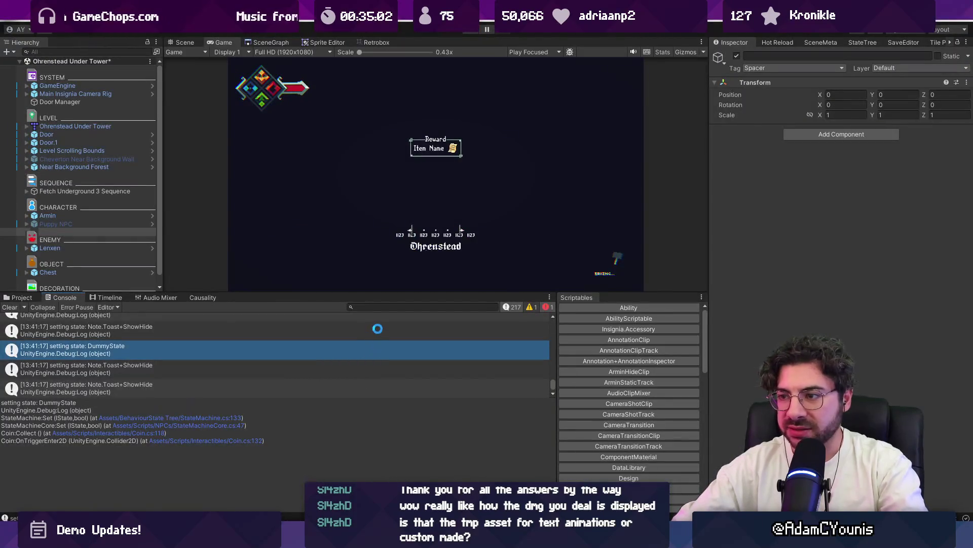
# - Clear Unity's Console and delete the 'was stunned' Debug.Log line from LenxenEngage.cs
pyautogui.click(10, 307)
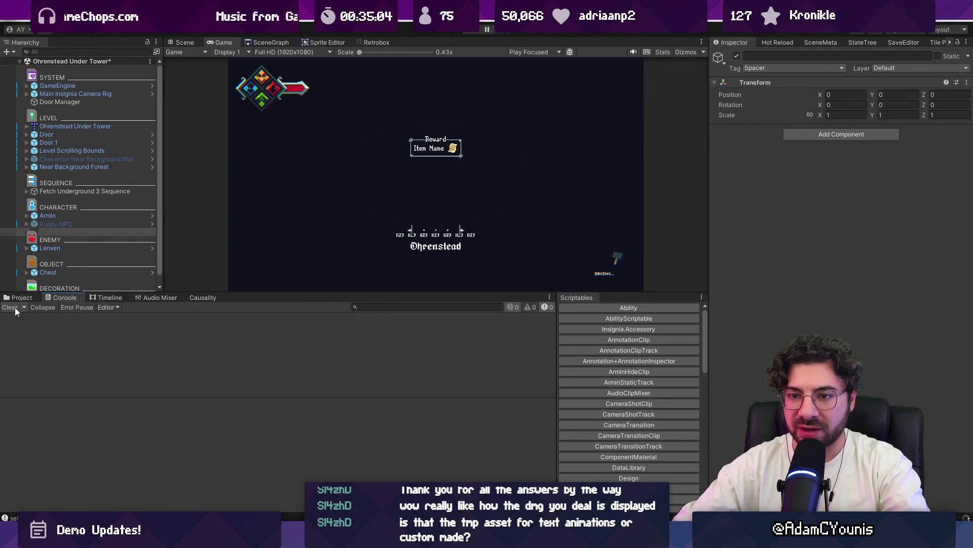
pyautogui.click(18, 297)
pyautogui.hotkey('alt', 'Tab')
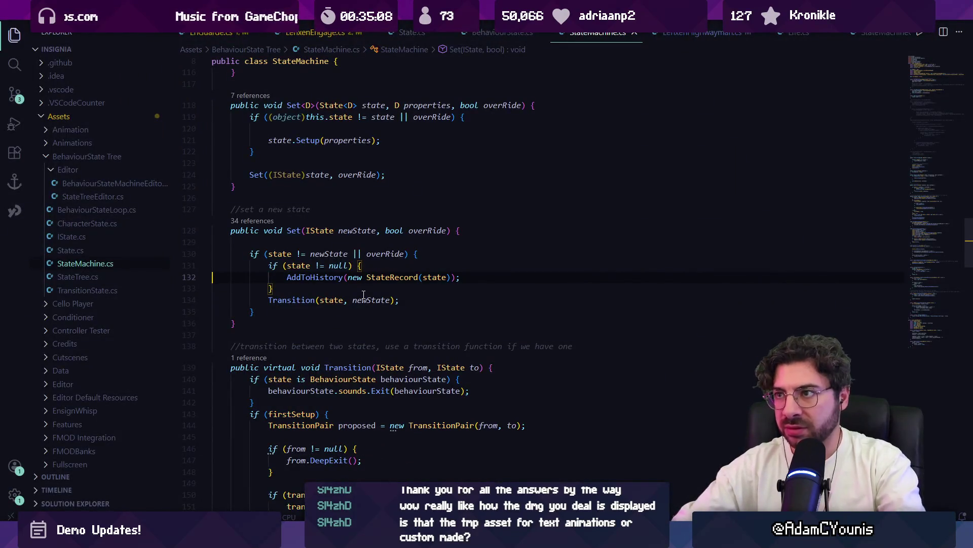
pyautogui.click(338, 35)
pyautogui.hotkey('ctrl', 'f')
pyautogui.write('debug')
pyautogui.hotkey('alt', 'Tab')
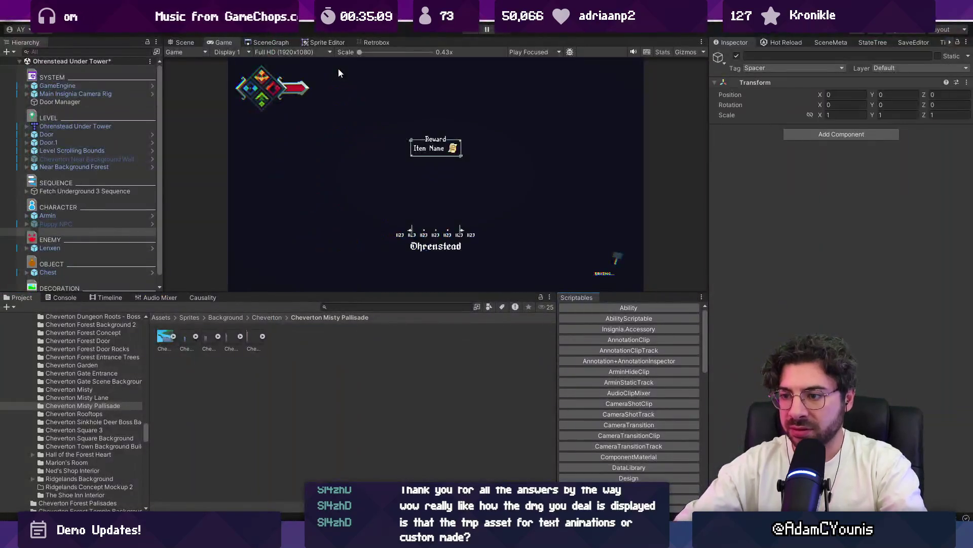
pyautogui.hotkey('alt', 'Tab')
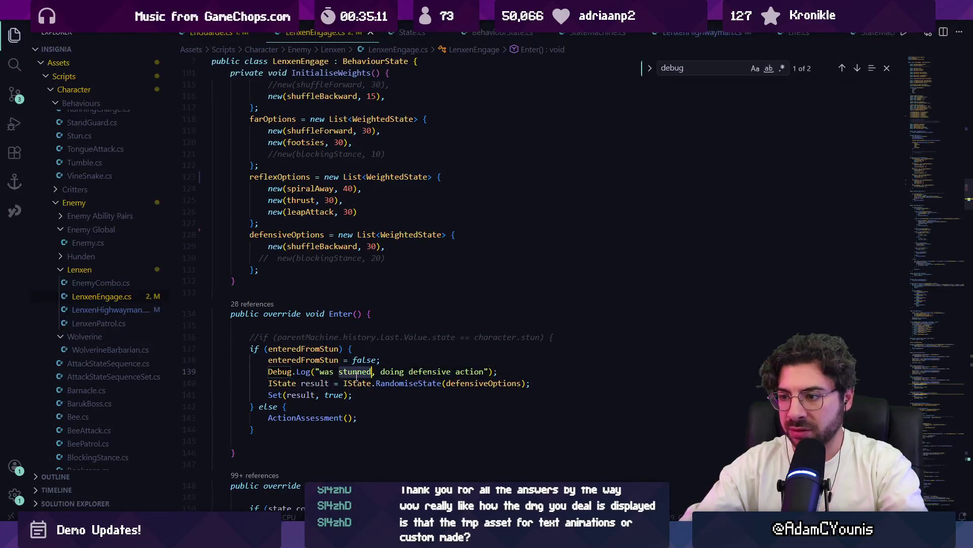
pyautogui.tripleClick(385, 371)
pyautogui.press('BackSpace')
# - Check the remaining thrust references, then stage all three changed files in Fork
pyautogui.hotkey('ctrl', 'f')
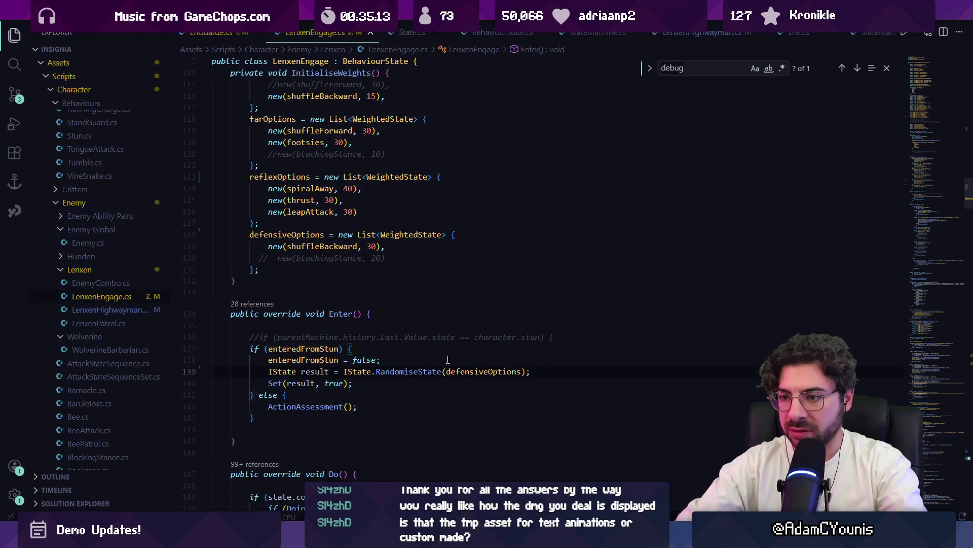
pyautogui.write('thrust')
pyautogui.press('Return')
pyautogui.press('Return')
pyautogui.press('Return')
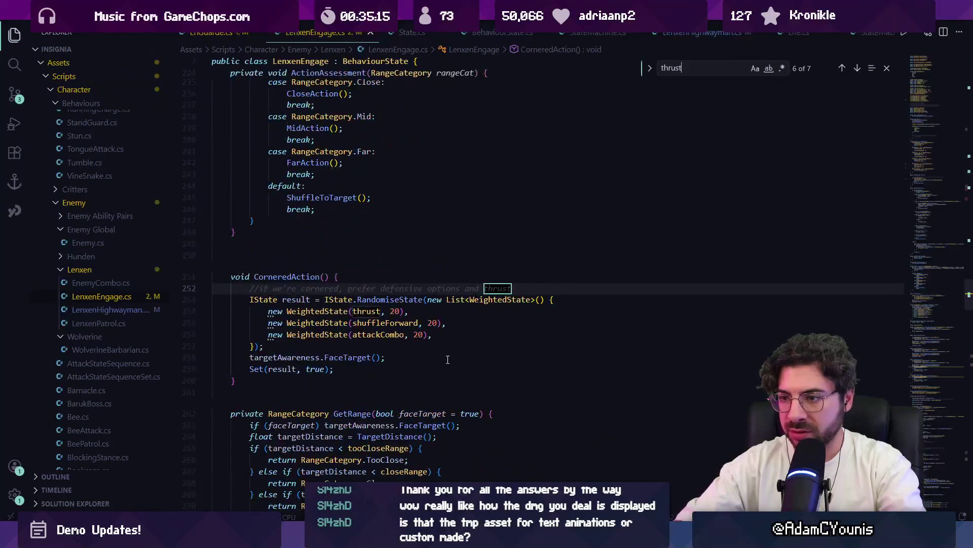
pyautogui.press('Escape')
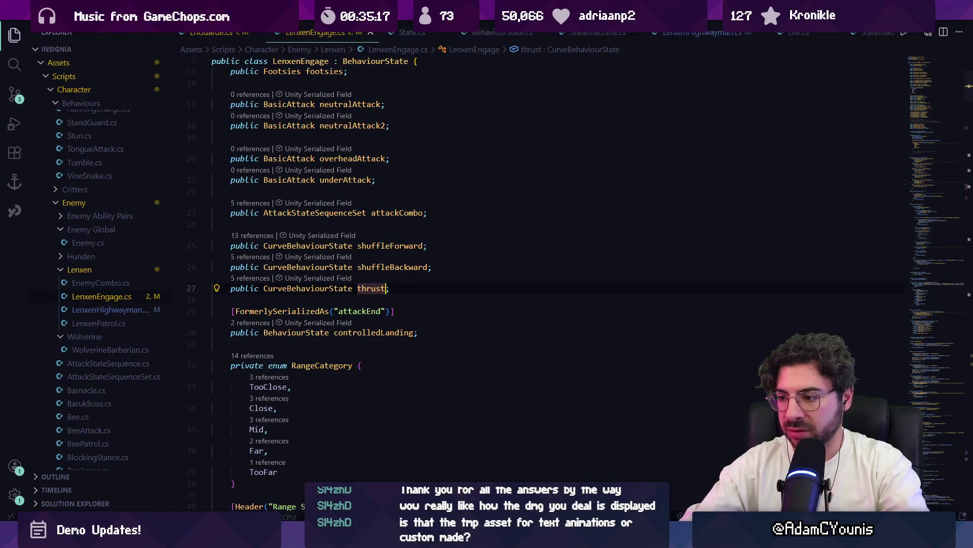
pyautogui.hotkey('alt', 'Tab')
pyautogui.click(531, 50)
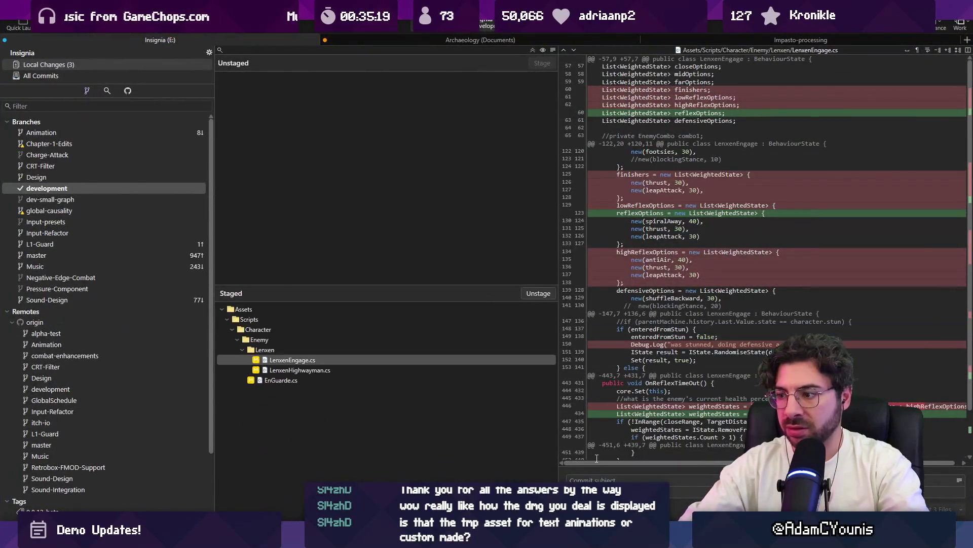
# - Commit with message 'Updates lenxen not to thrust on reflex' and push the development branch
pyautogui.write('Updates lenxen not to thrust on reflex')
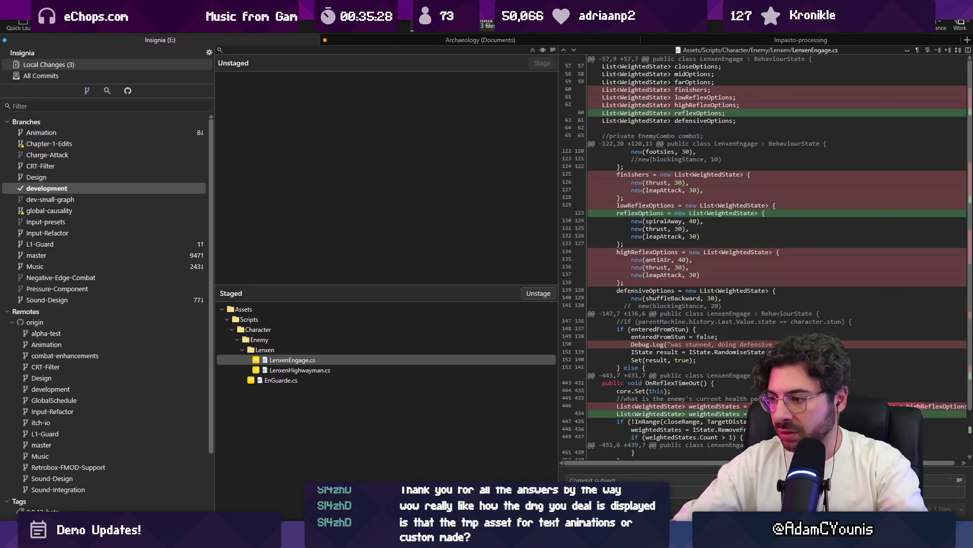
pyautogui.hotkey('ctrl', 'Return')
pyautogui.hotkey('ctrl', 'shift', 'p')
pyautogui.press('Return')
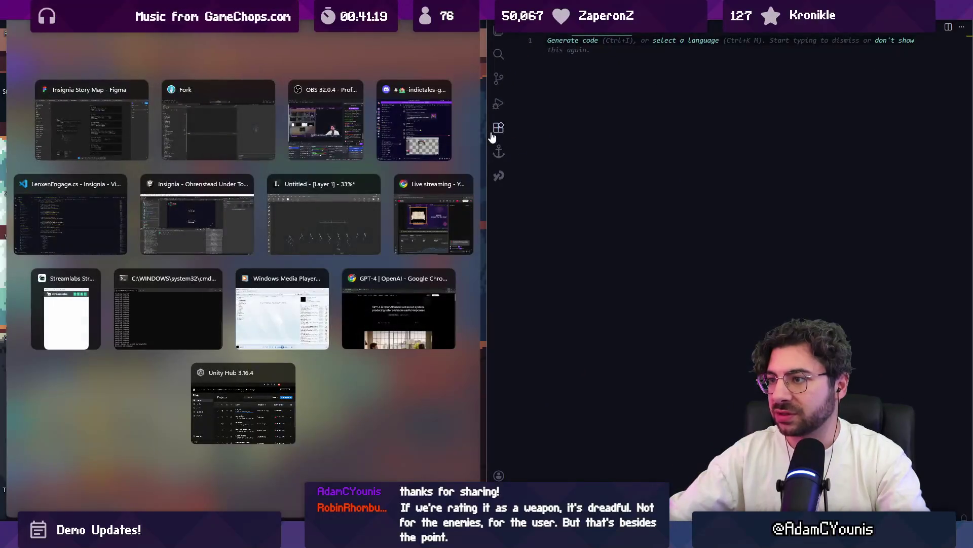
# - Bring up the Insignia Story Map, zoom through the Ridgelands cards, then zoom out to show the Part 1–3 rows
pyautogui.press('Return')
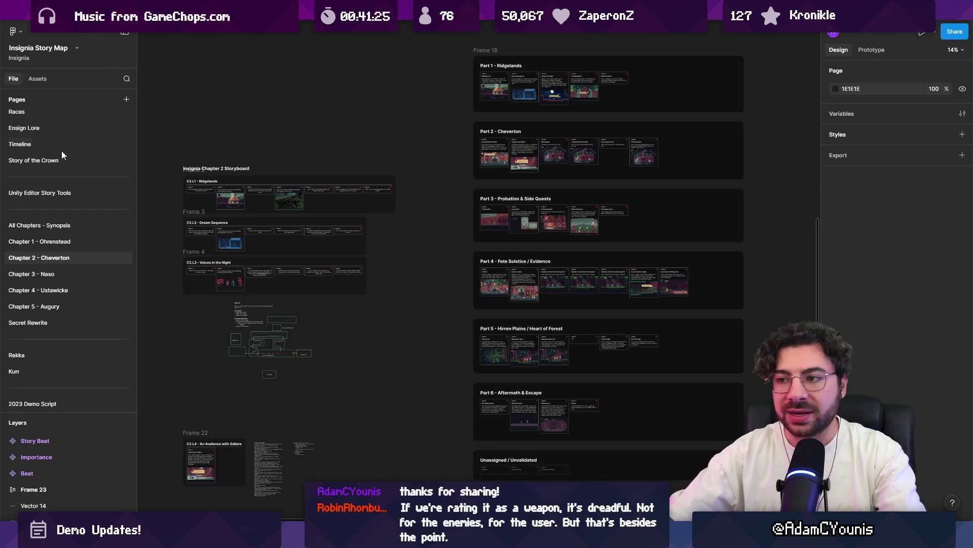
pyautogui.scroll(15, 536, 61)
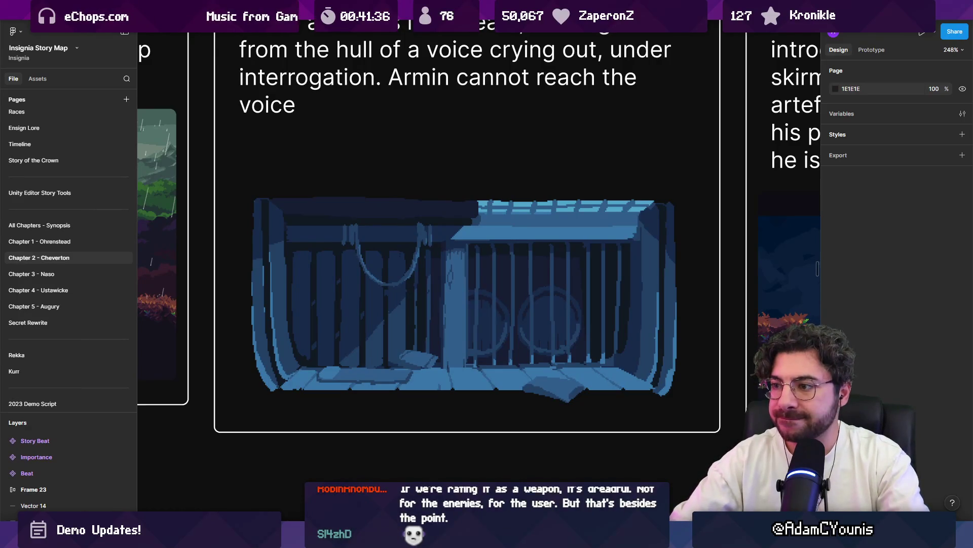
pyautogui.scroll(-5, 390, 265)
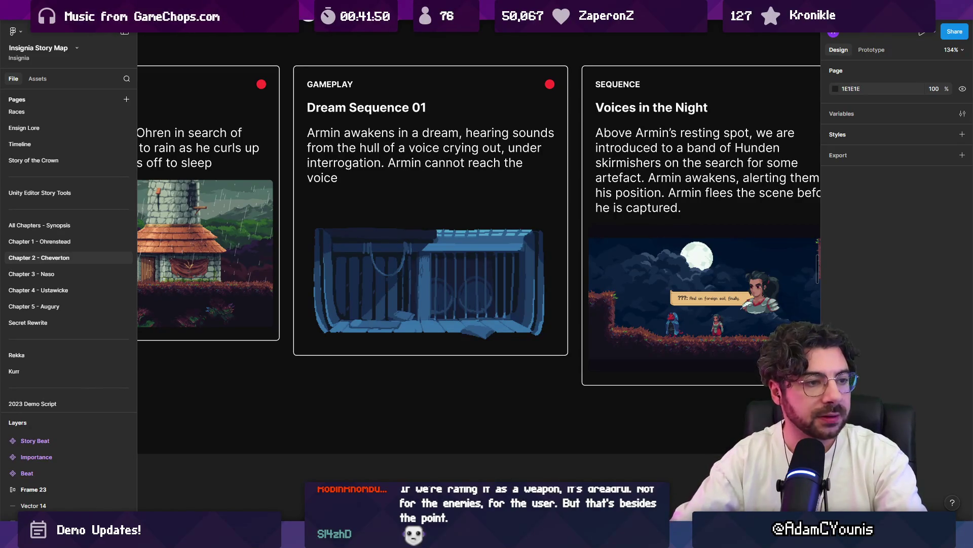
pyautogui.scroll(-5, 262, 245)
pyautogui.scroll(10, 262, 246)
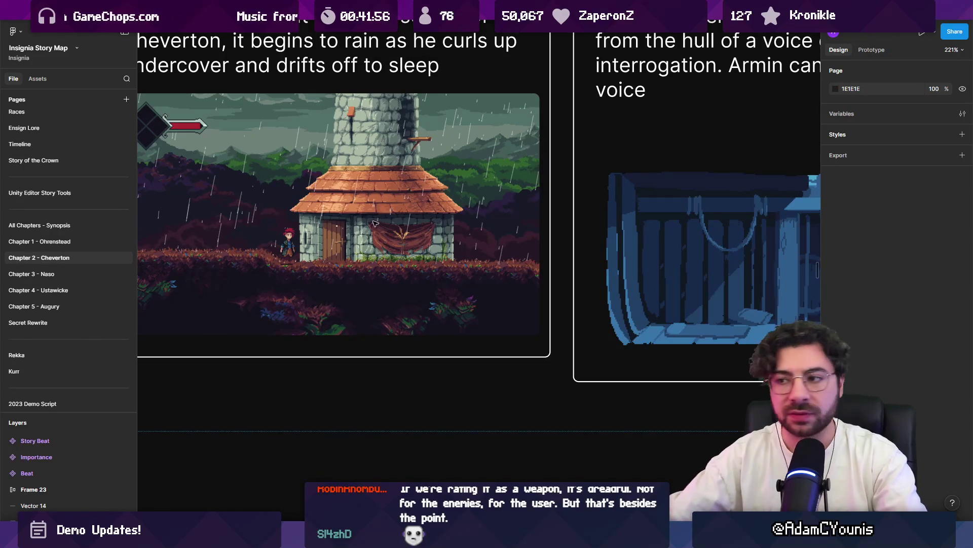
pyautogui.scroll(-5, 495, 225)
pyautogui.scroll(3, 495, 226)
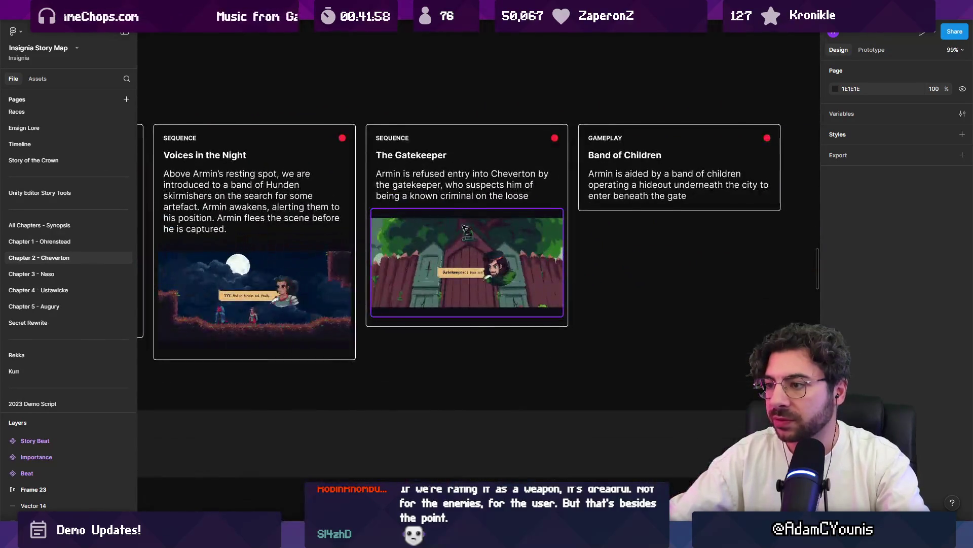
pyautogui.scroll(3, 487, 203)
pyautogui.scroll(-5, 485, 196)
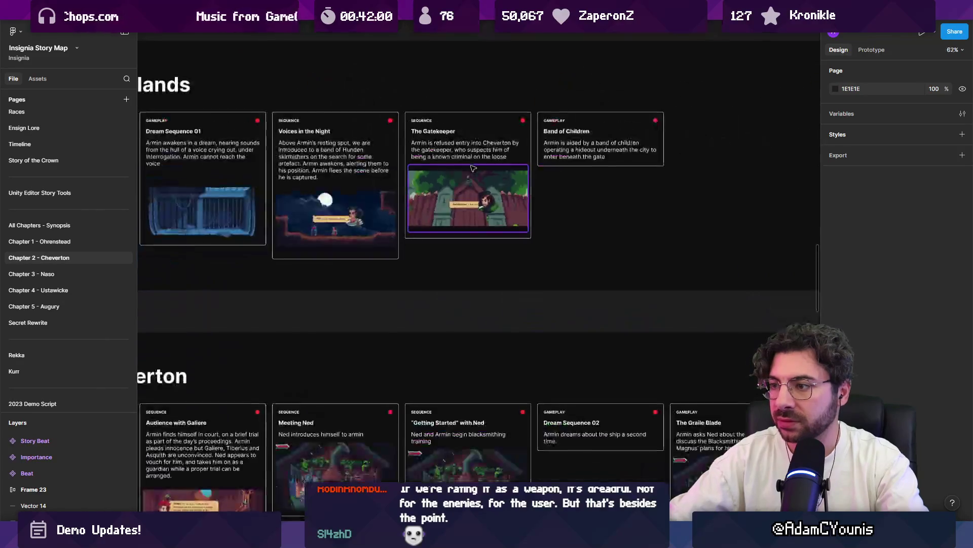
pyautogui.scroll(4, 457, 203)
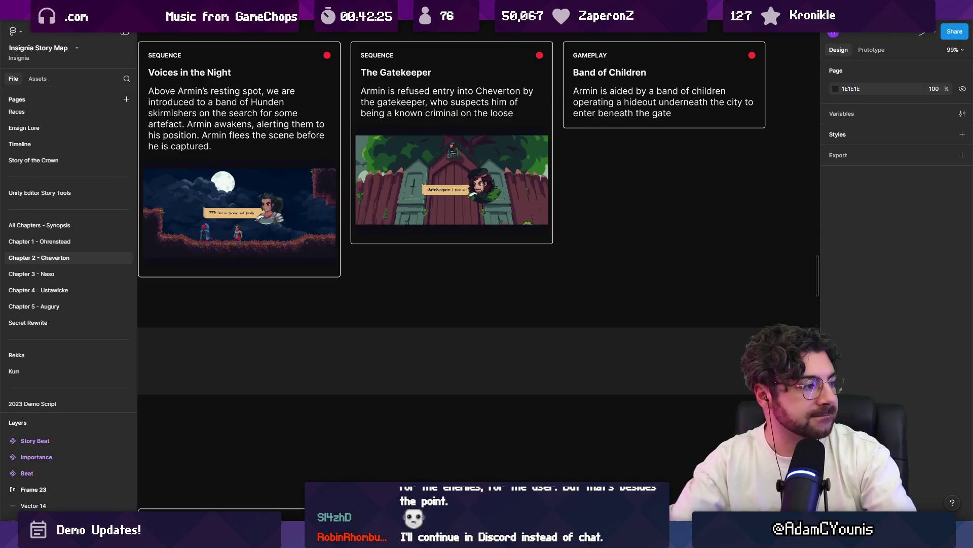
pyautogui.hotkey('shift', '1')
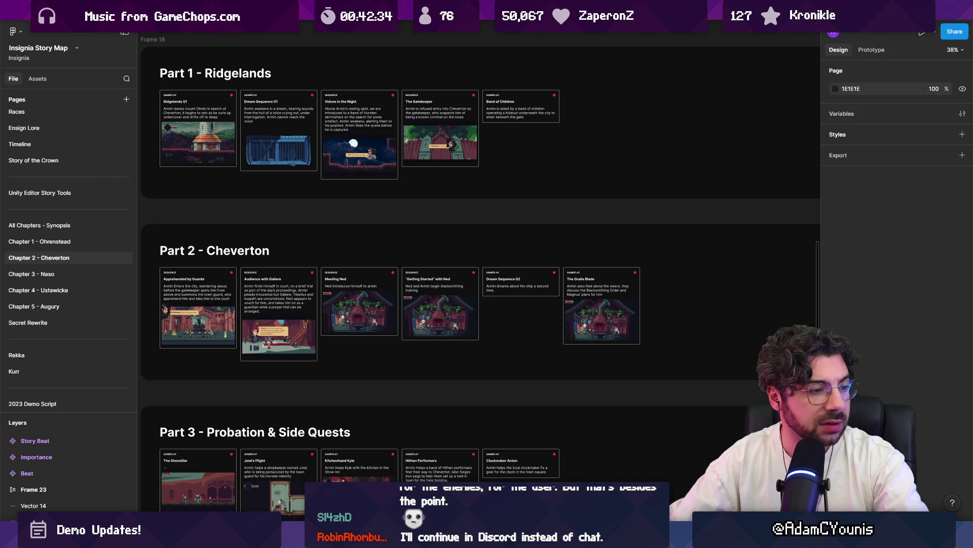
pyautogui.scroll(-3, 274, 210)
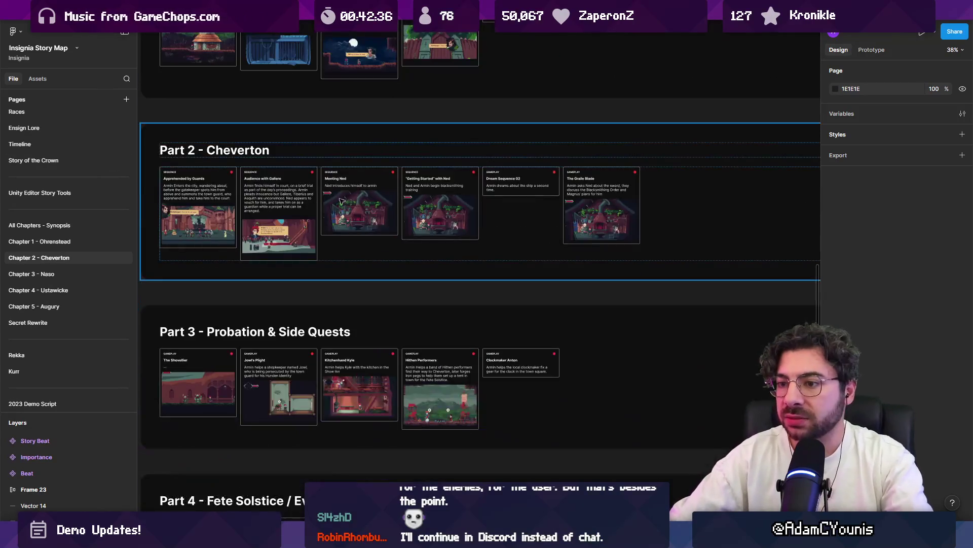
pyautogui.scroll(5, 322, 200)
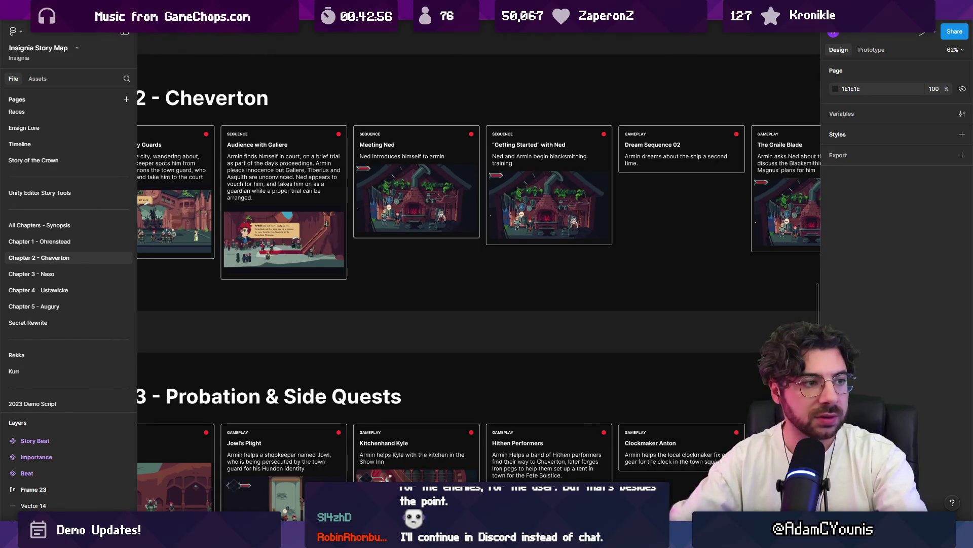
pyautogui.scroll(-3, 403, 203)
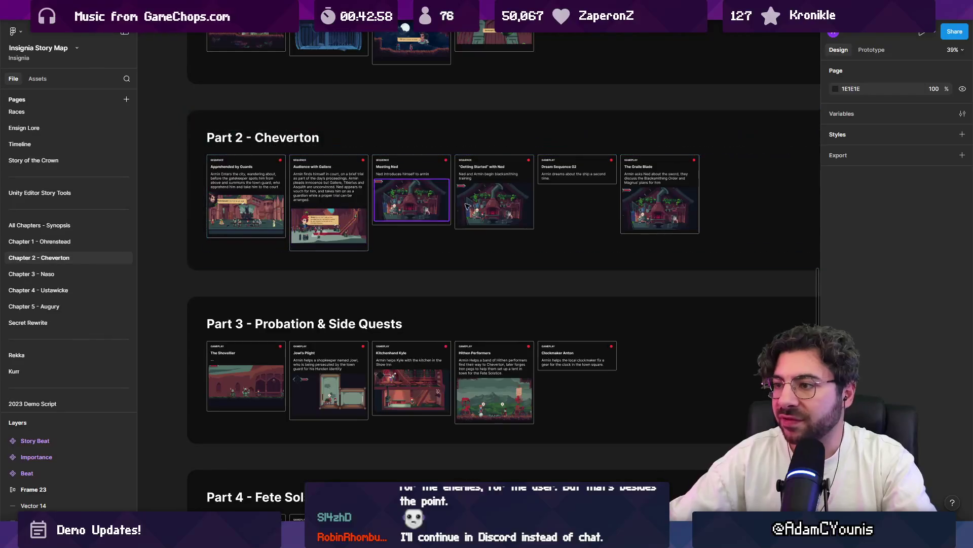
pyautogui.scroll(5, 395, 238)
pyautogui.scroll(-1, 413, 260)
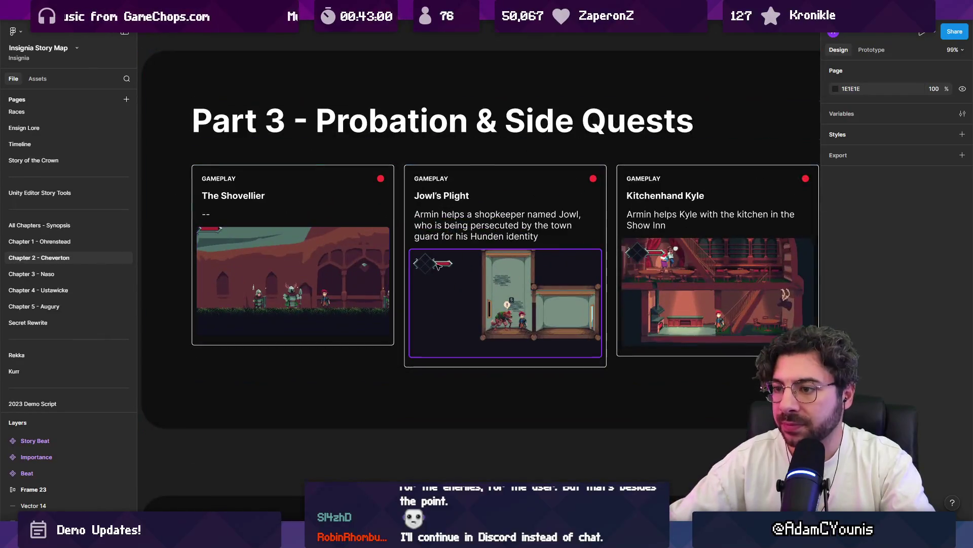
pyautogui.hscroll(3, 436, 249)
pyautogui.hscroll(2, 436, 249)
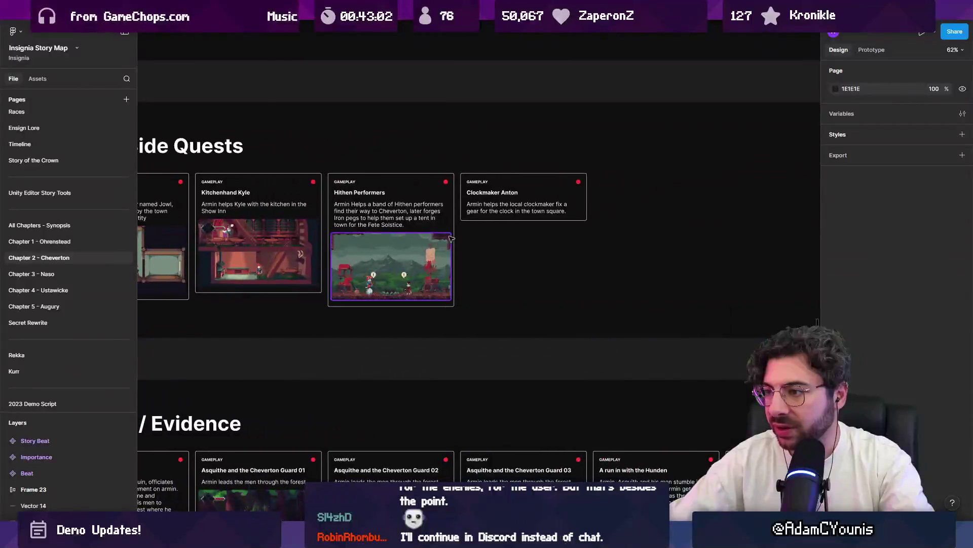
pyautogui.scroll(-4, 406, 284)
pyautogui.scroll(4, 364, 364)
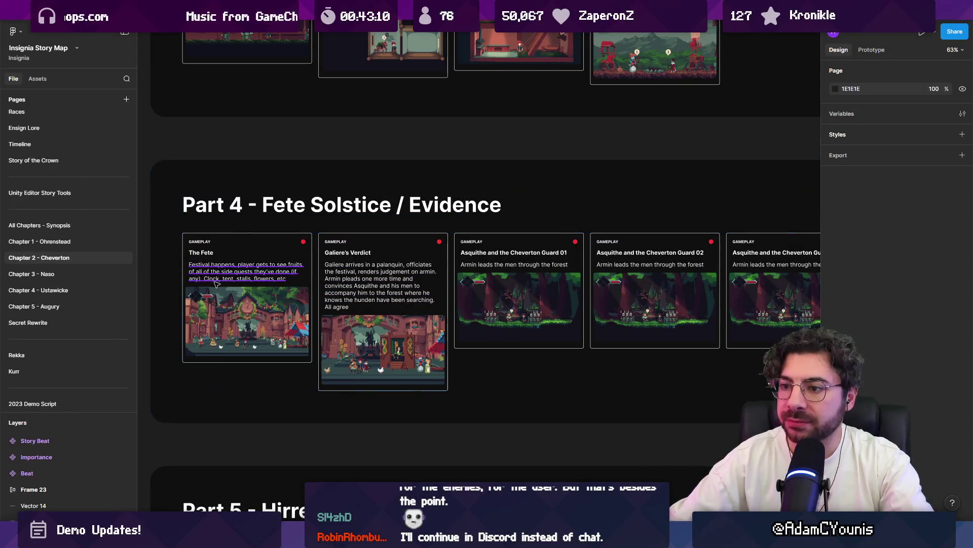
pyautogui.keyDown('ctrl'); pyautogui.scroll(3, 209, 287); pyautogui.keyUp('ctrl')
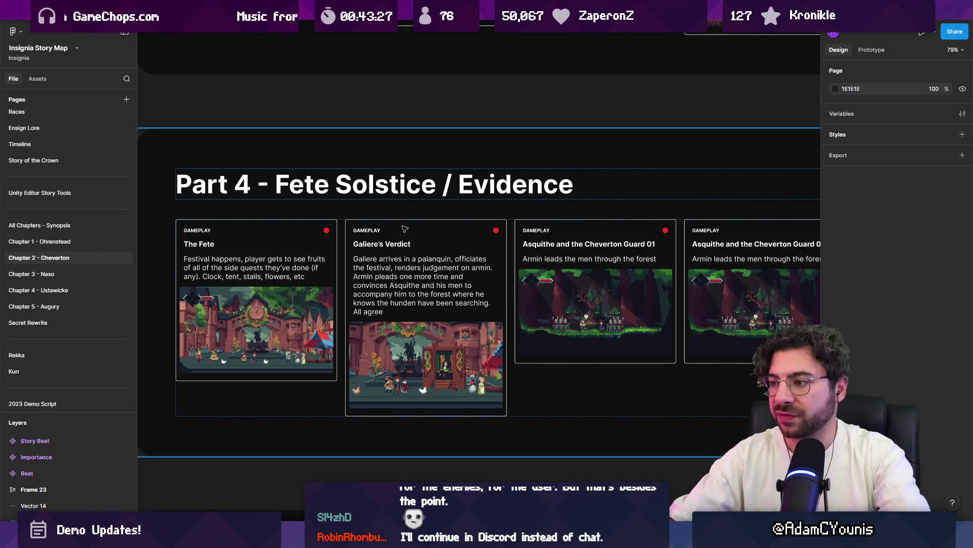
pyautogui.scroll(-5, 558, 252)
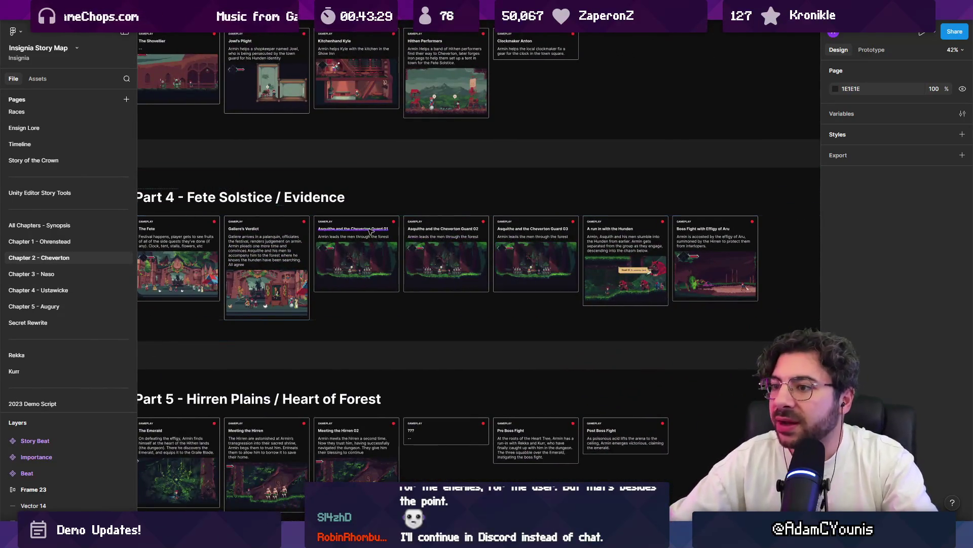
pyautogui.hscroll(-3, 406, 243)
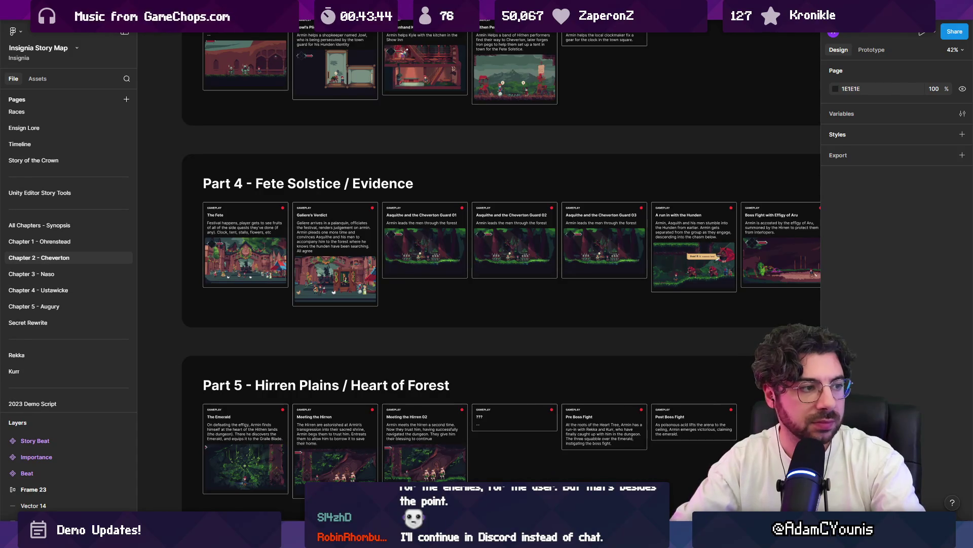
pyautogui.scroll(-2, 671, 241)
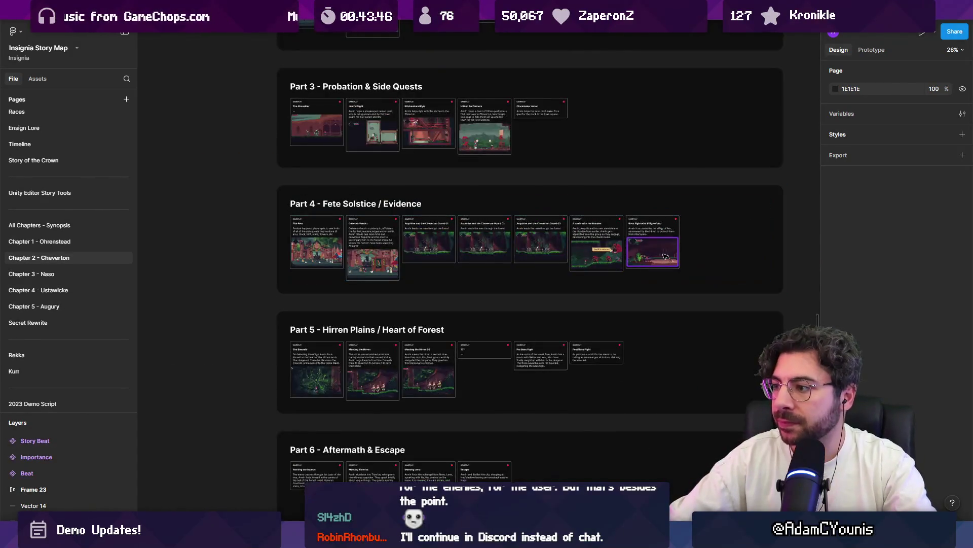
pyautogui.scroll(6, 671, 240)
pyautogui.scroll(-2, 670, 241)
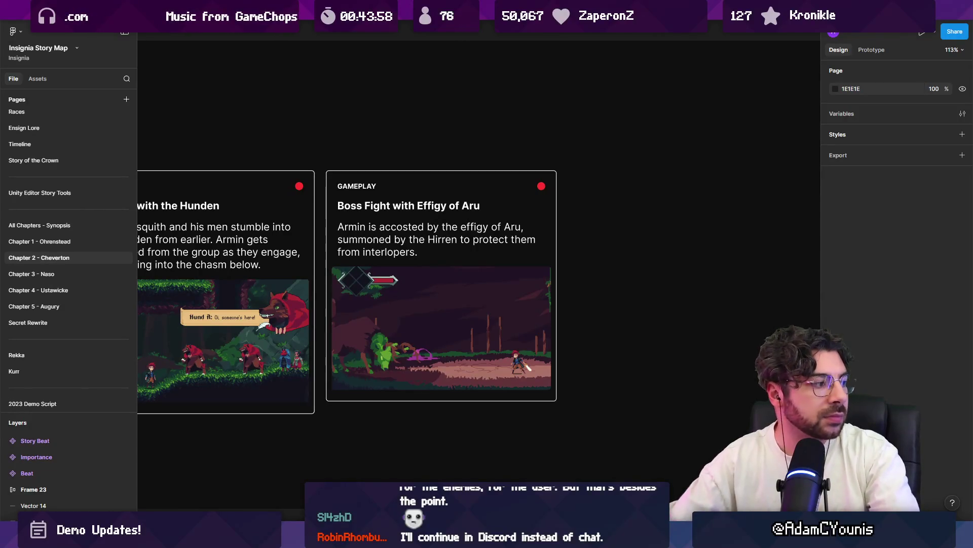
pyautogui.scroll(-10, 377, 277)
pyautogui.scroll(5, 377, 276)
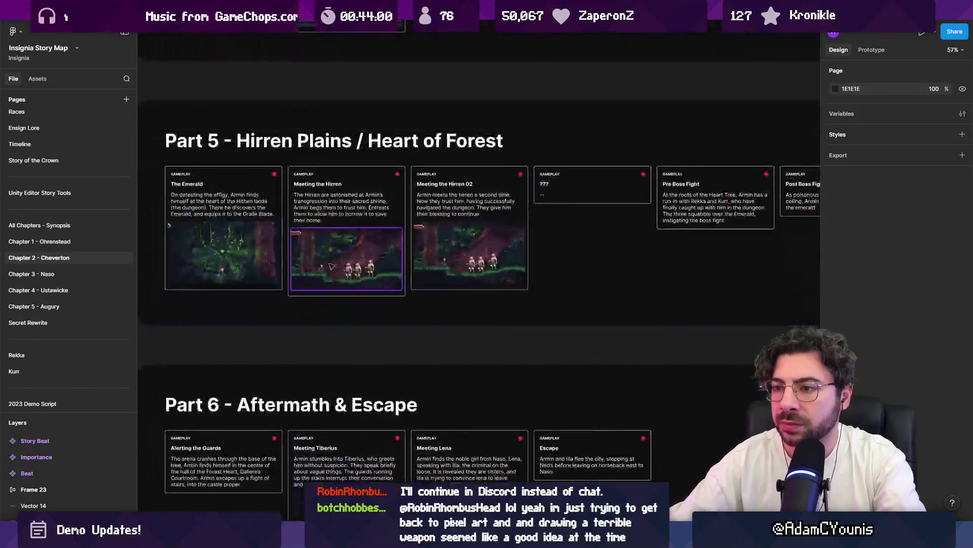
pyautogui.scroll(5, 550, 251)
pyautogui.scroll(-3, 550, 251)
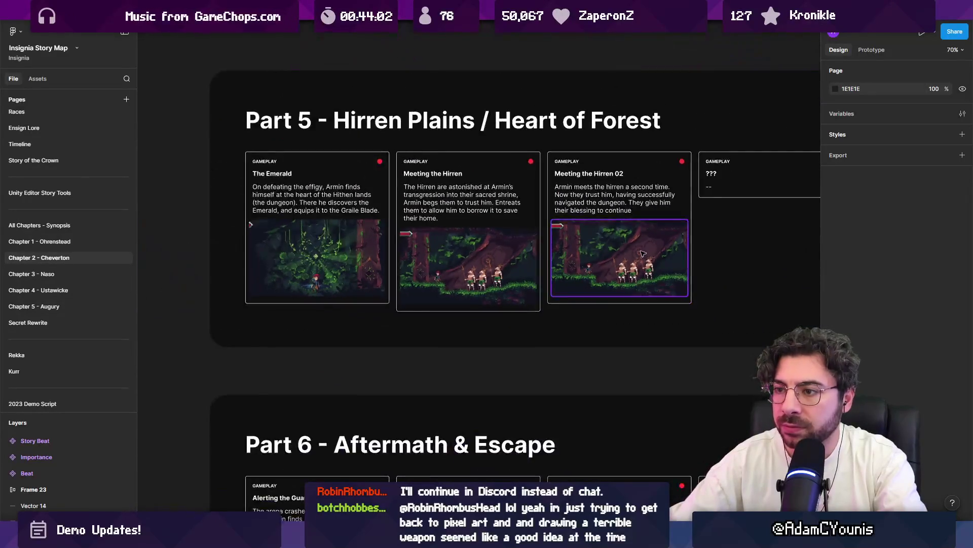
pyautogui.scroll(1, 355, 239)
pyautogui.scroll(-2, 354, 236)
pyautogui.scroll(-2, 452, 248)
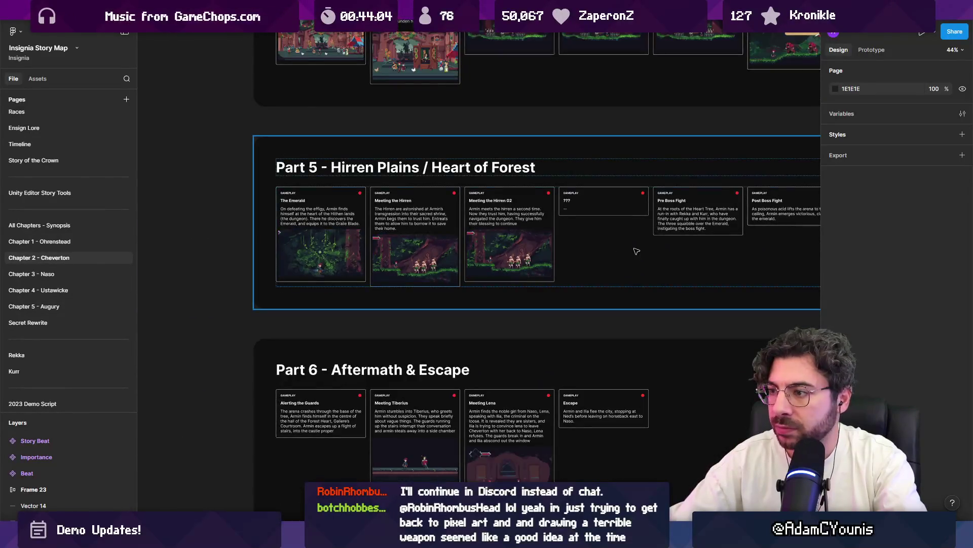
pyautogui.scroll(-5, 452, 200)
pyautogui.moveTo(369, 267); pyautogui.dragTo(404, 243)
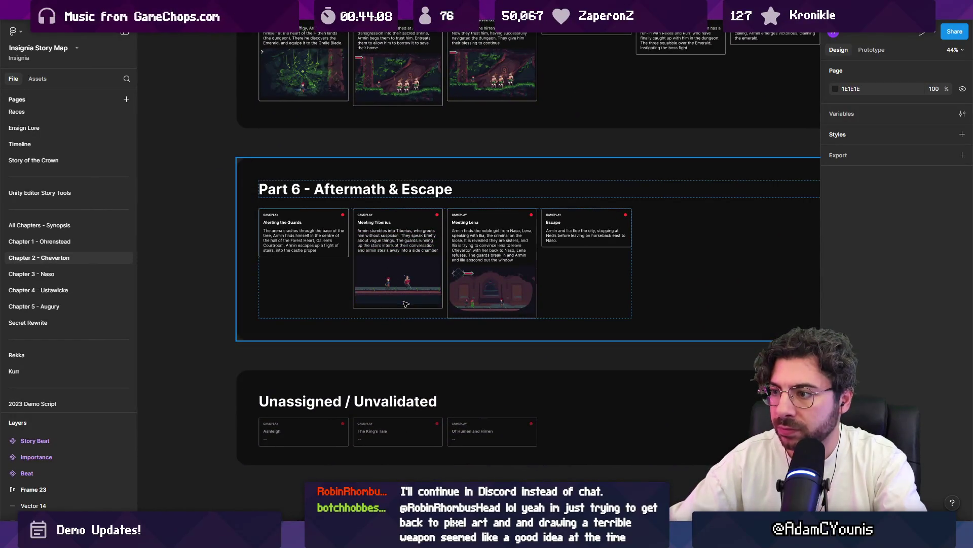
pyautogui.scroll(-5, 405, 304)
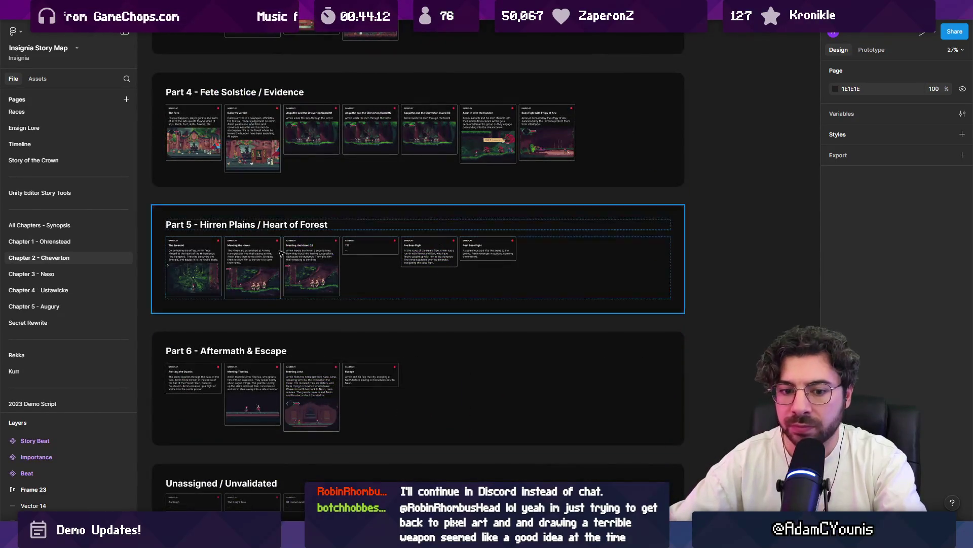
pyautogui.scroll(3, 280, 253)
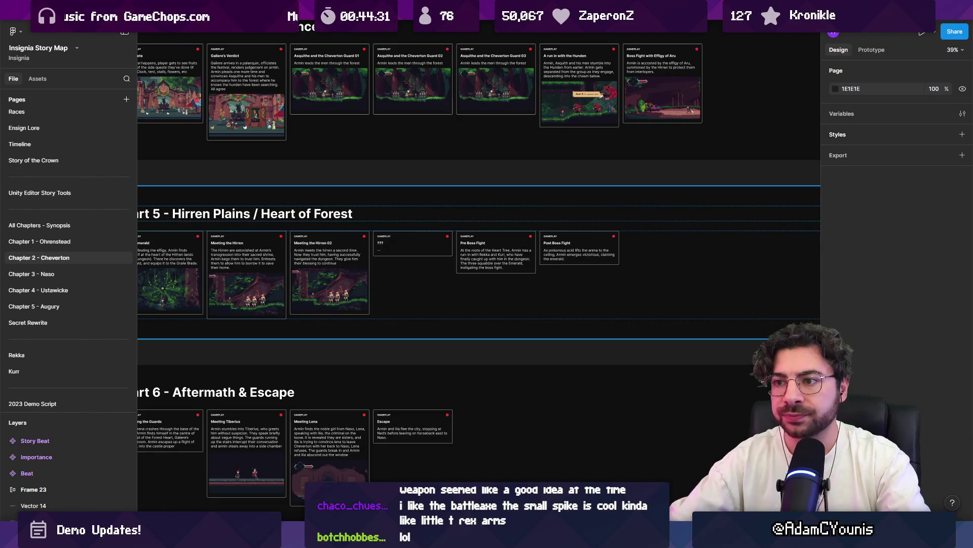
pyautogui.hotkey('alt', 'Tab')
# - Dock the sound notes on the right half and scroll through the story map's Part sections
pyautogui.moveTo(440, 141)
pyautogui.mouseDown()
pyautogui.moveTo(555, 93)
pyautogui.moveTo(650, 95)
pyautogui.mouseUp()
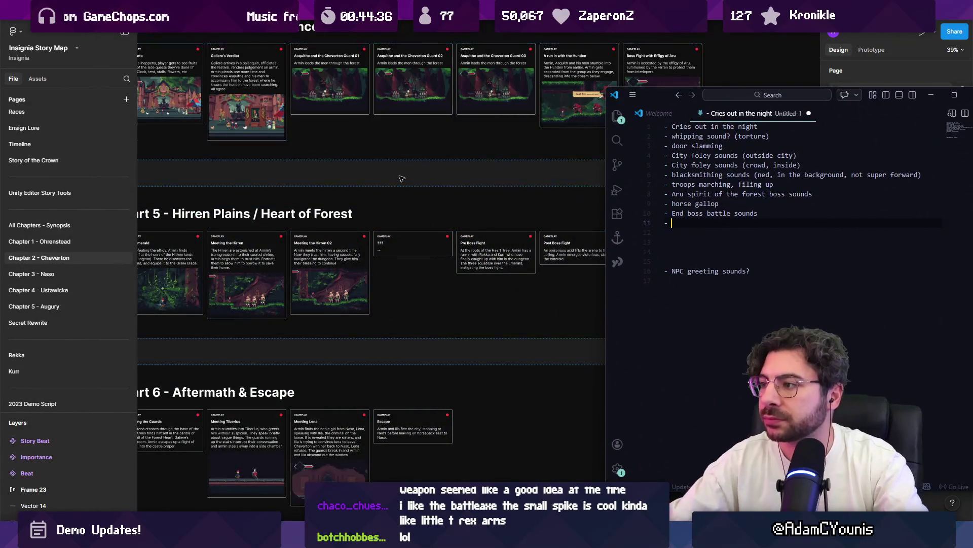
pyautogui.scroll(-3, 355, 304)
pyautogui.scroll(5, 288, 382)
pyautogui.scroll(-3, 288, 381)
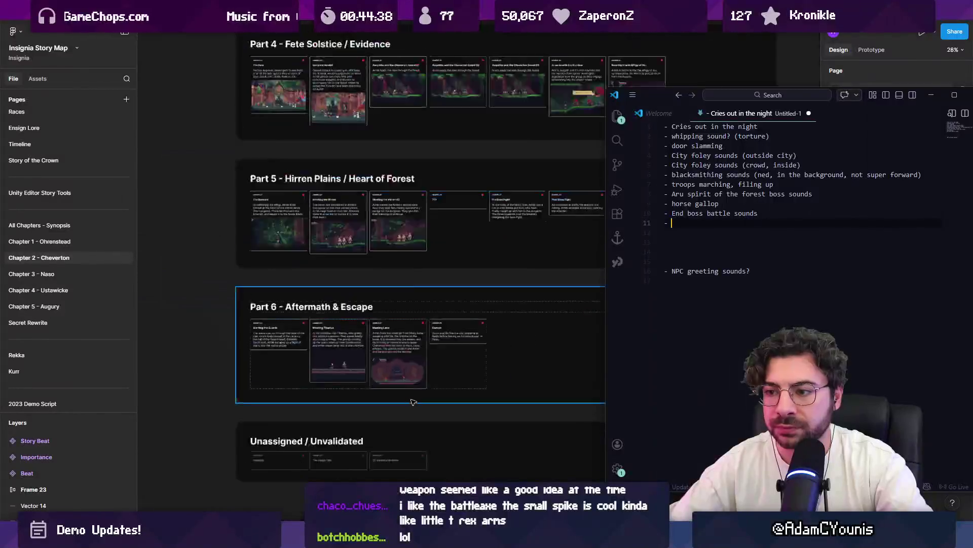
pyautogui.scroll(6, 279, 193)
pyautogui.scroll(-4, 278, 194)
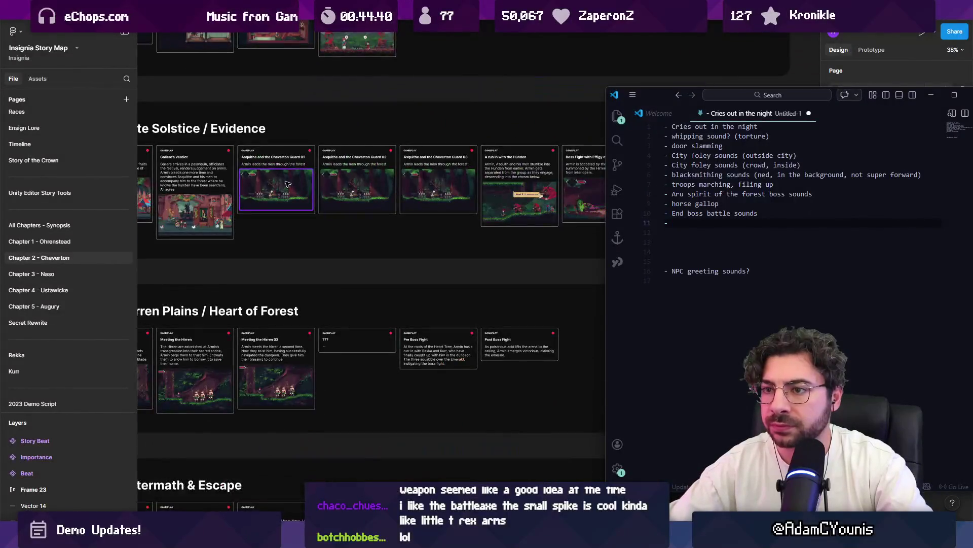
pyautogui.scroll(6, 328, 205)
pyautogui.scroll(-5, 328, 204)
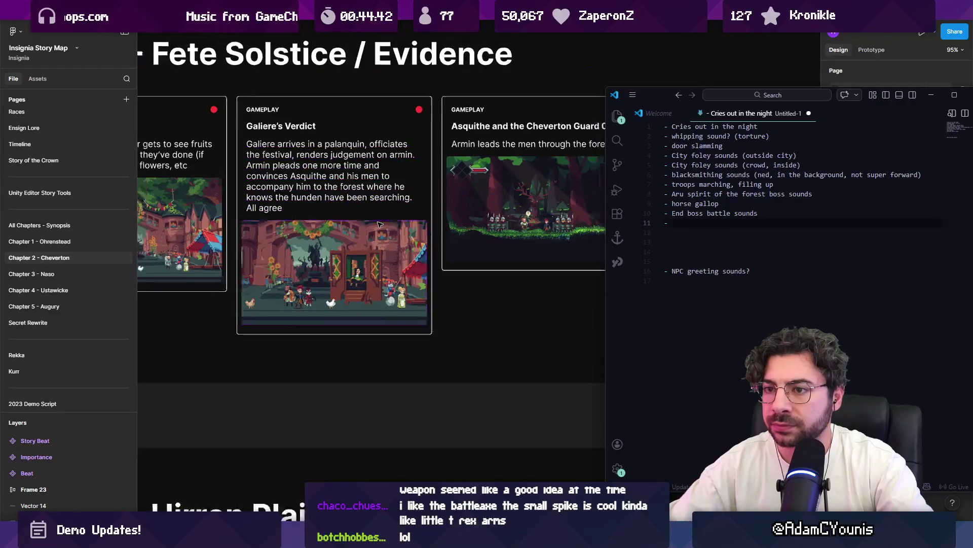
pyautogui.scroll(-3, 448, 271)
pyautogui.scroll(3, 448, 271)
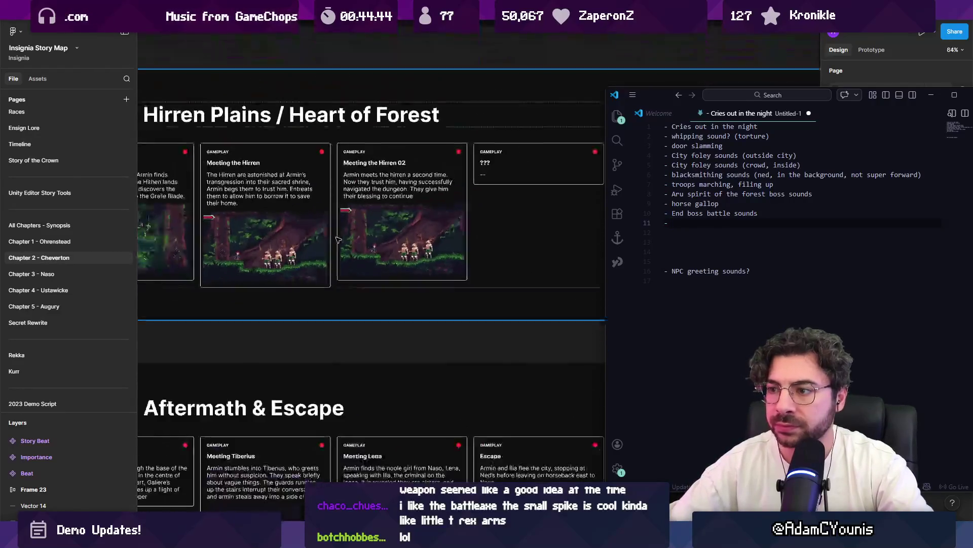
pyautogui.scroll(-3, 376, 305)
pyautogui.scroll(-3, 376, 304)
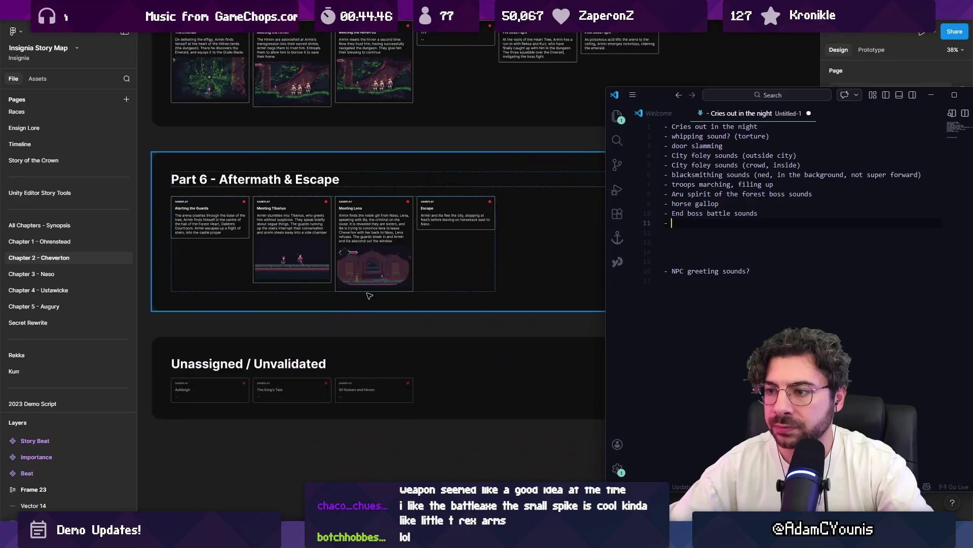
pyautogui.scroll(4, 284, 284)
pyautogui.scroll(-4, 317, 363)
pyautogui.scroll(-3, 317, 364)
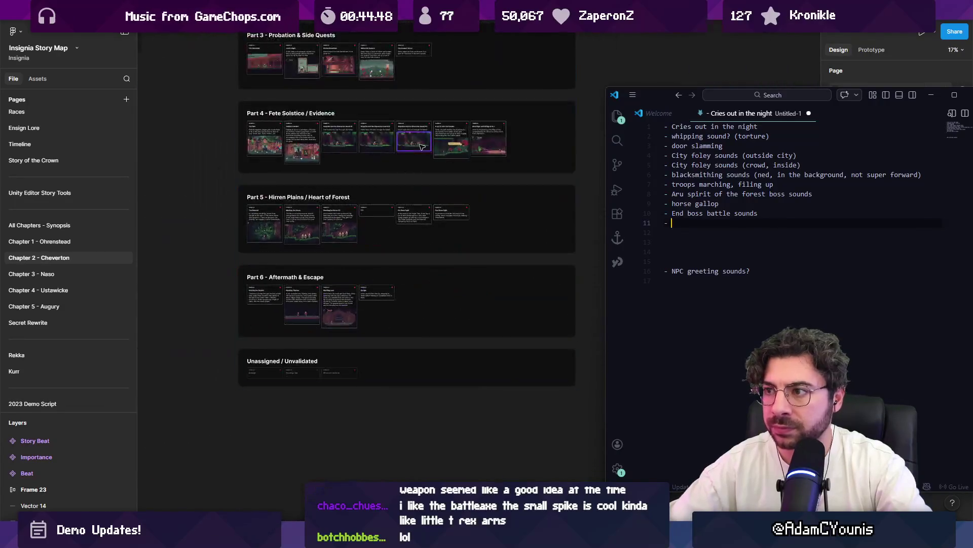
pyautogui.scroll(5, 431, 360)
pyautogui.scroll(-5, 515, 357)
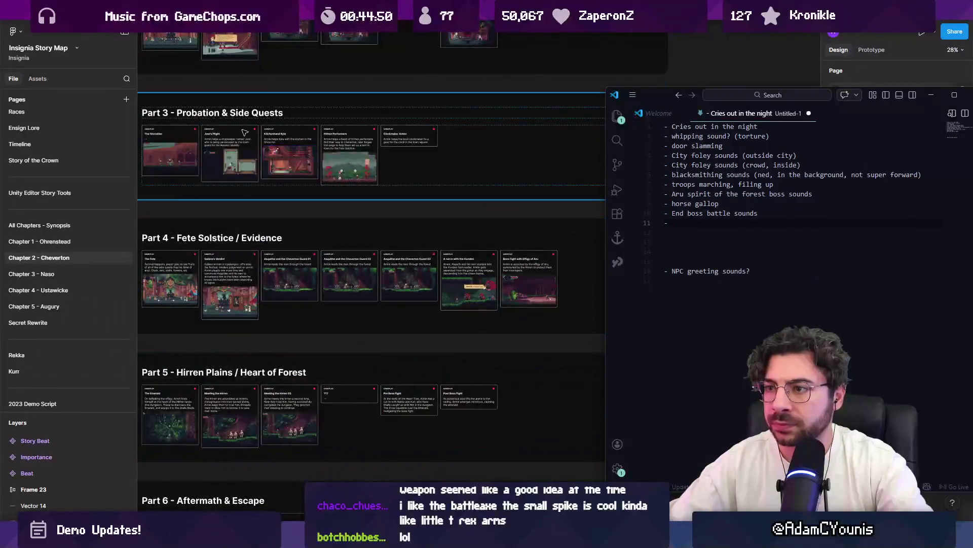
pyautogui.scroll(3, 527, 192)
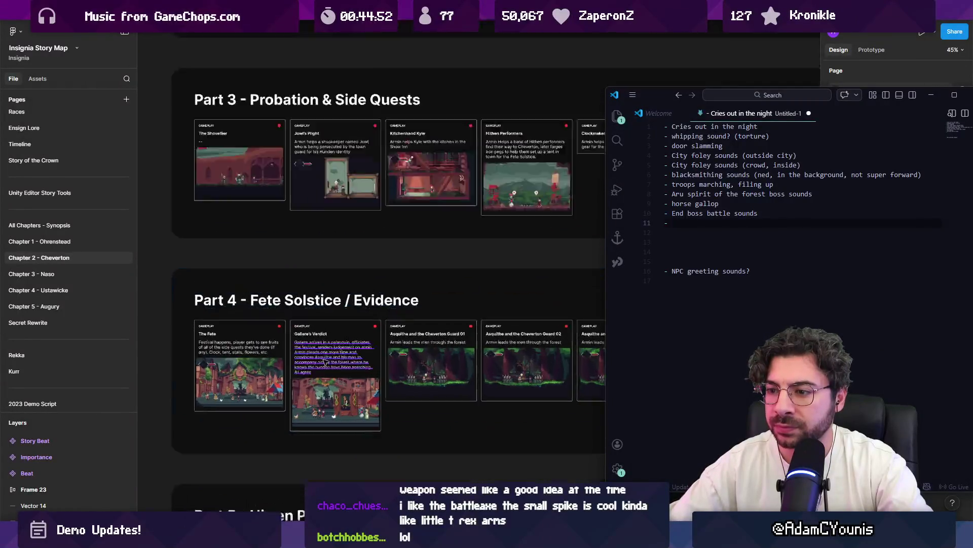
pyautogui.scroll(3, 446, 284)
pyautogui.scroll(-1, 472, 355)
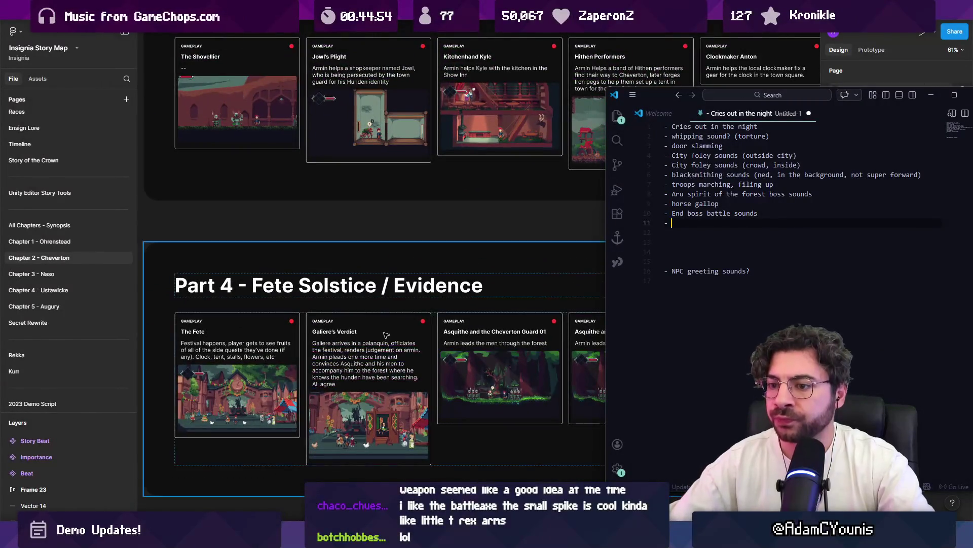
pyautogui.scroll(5, 357, 212)
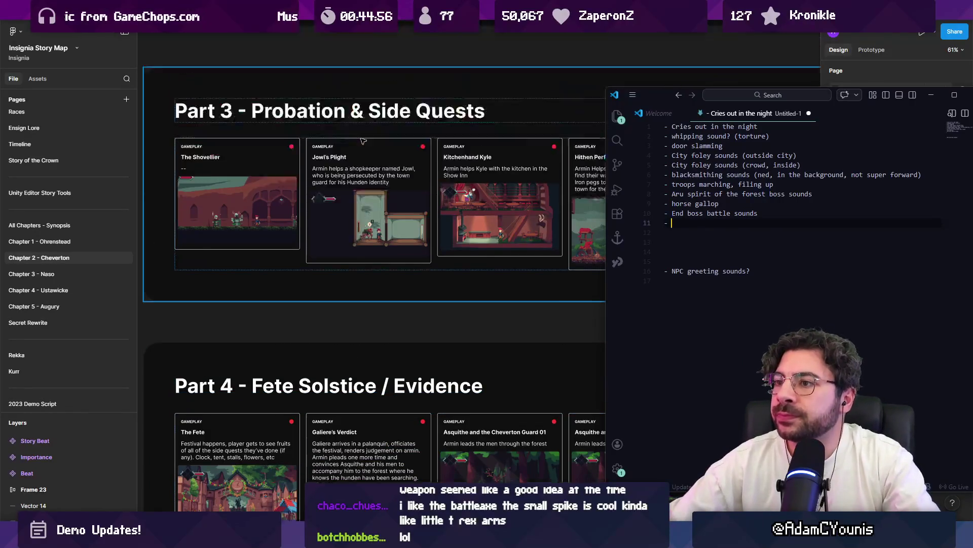
pyautogui.scroll(-1, 457, 228)
pyautogui.scroll(-10, 525, 240)
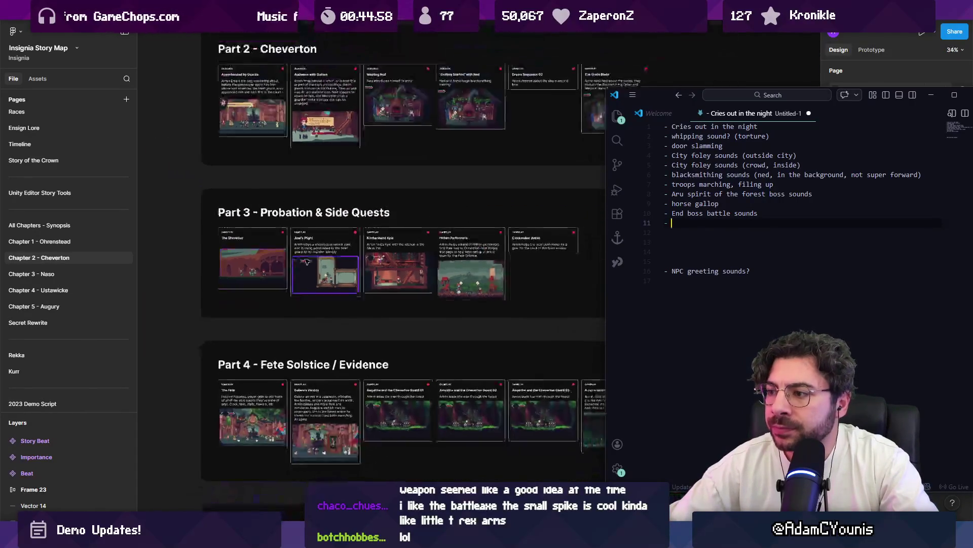
pyautogui.scroll(5, 561, 355)
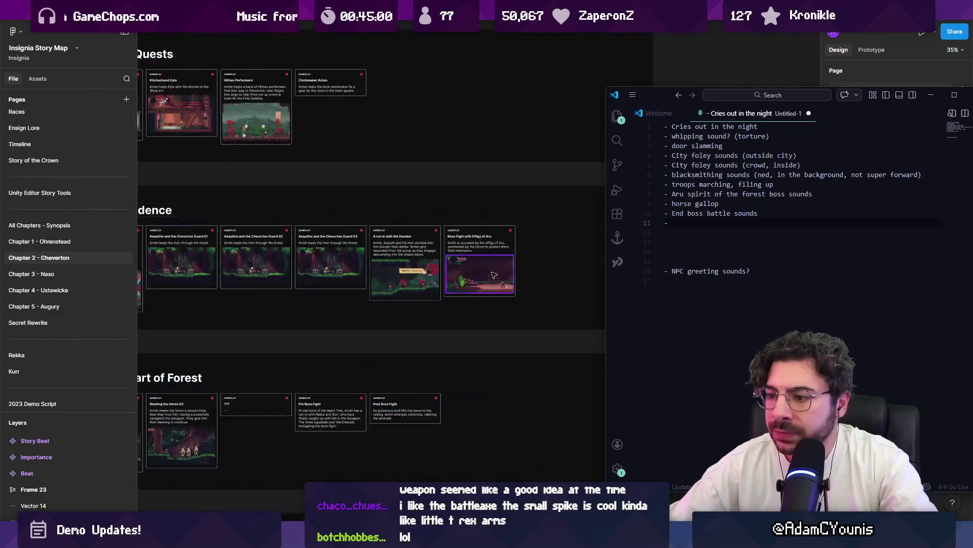
pyautogui.scroll(-5, 406, 304)
pyautogui.scroll(5, 346, 344)
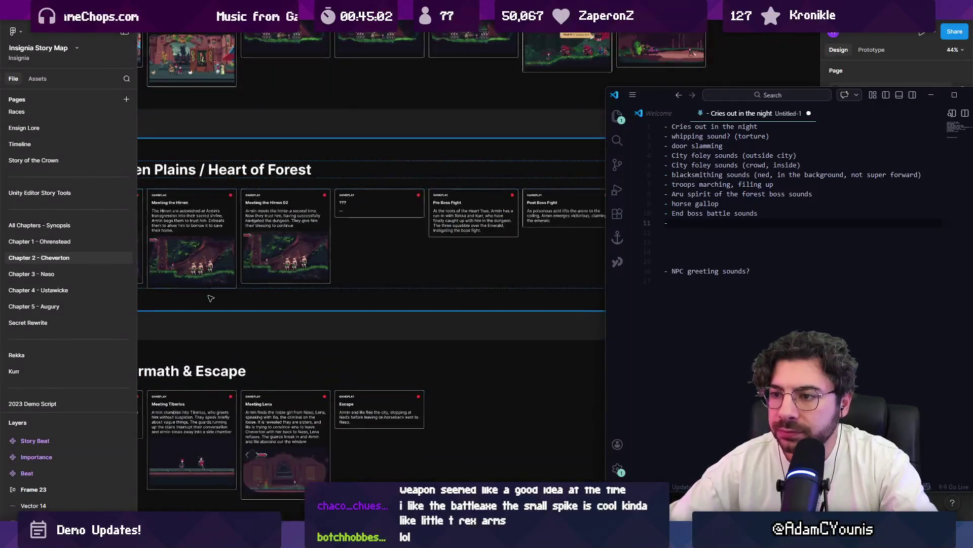
pyautogui.hscroll(-5, 355, 304)
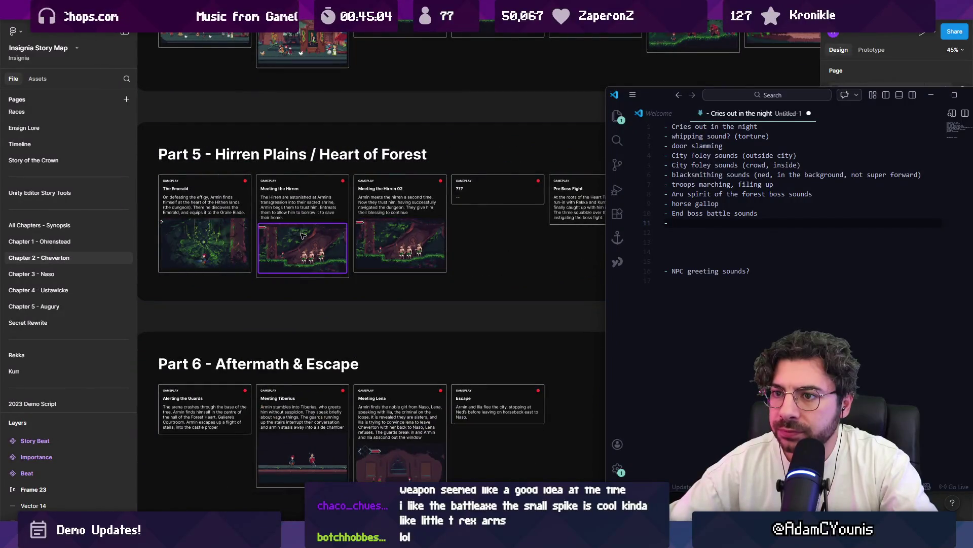
pyautogui.scroll(5, 284, 218)
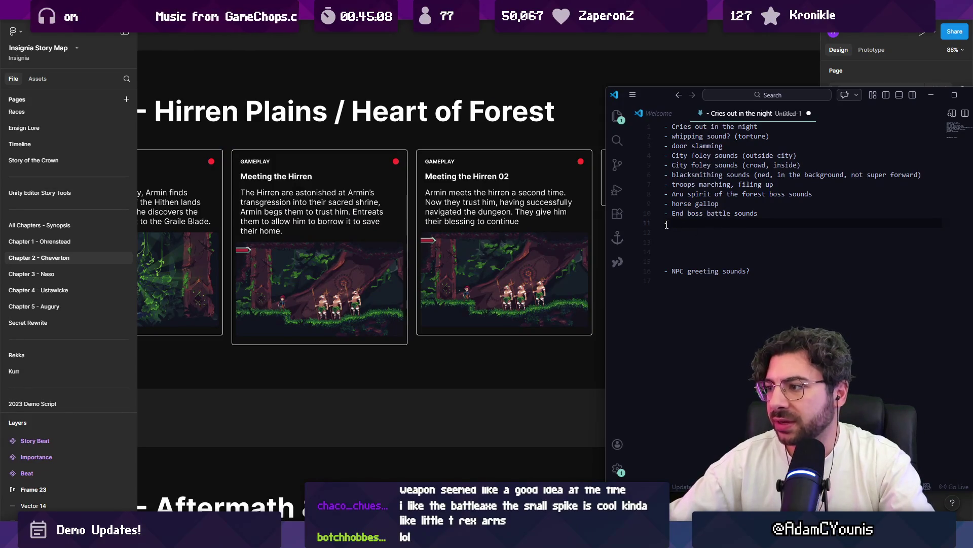
# - Add an indented empty '- ' sub-bullet under the forest boss note
pyautogui.click(667, 203)
pyautogui.press('Return')
pyautogui.press('Up')
pyautogui.press('Tab')
pyautogui.write('-')
pyautogui.press('Down')
pyautogui.press('Right')
pyautogui.press('End')
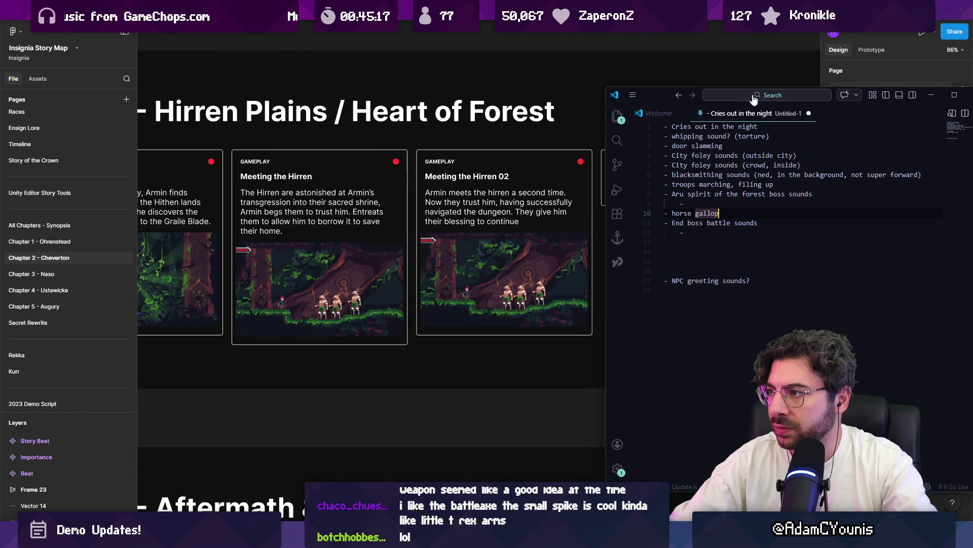
# - Briefly hide the notes to view the whole board, then return to the top of the notes
pyautogui.hotkey('alt', 'Tab')
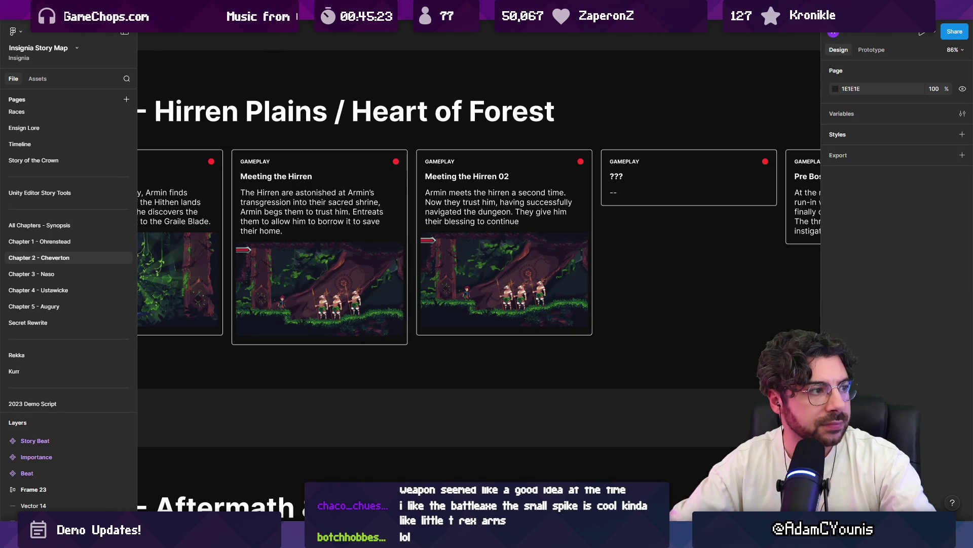
pyautogui.hotkey('alt', 'Tab')
pyautogui.click(295, 109)
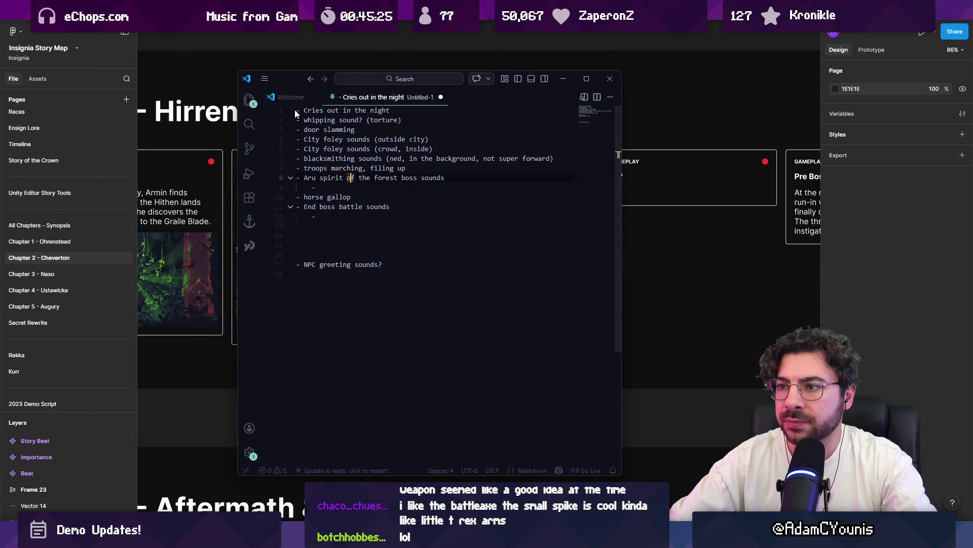
# - Add a 'Dream sequence' heading above the first note and close that group with a blank line
pyautogui.press('Return')
pyautogui.press('Up')
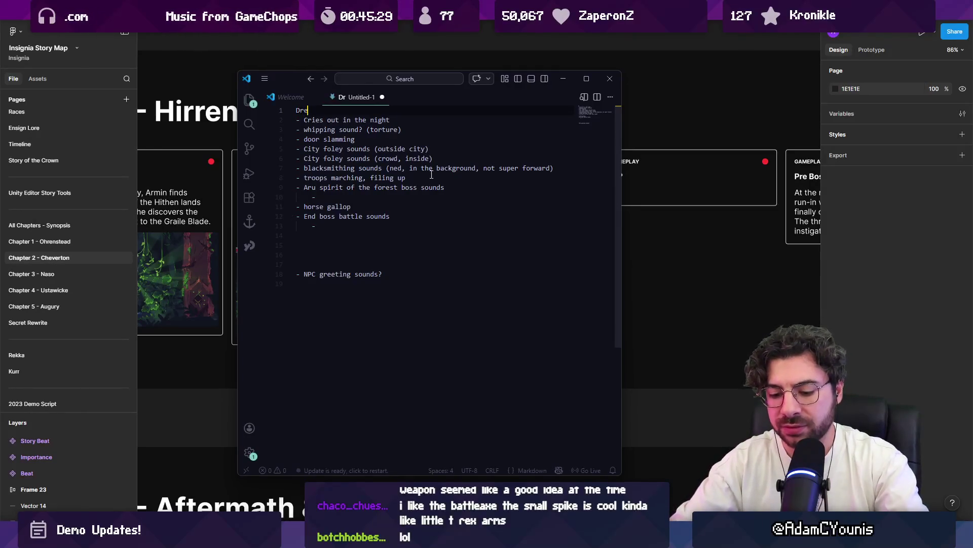
pyautogui.write('Dream sequence')
pyautogui.press('Down')
pyautogui.press('Down')
pyautogui.press('End')
pyautogui.press('Return')
pyautogui.press('Return')
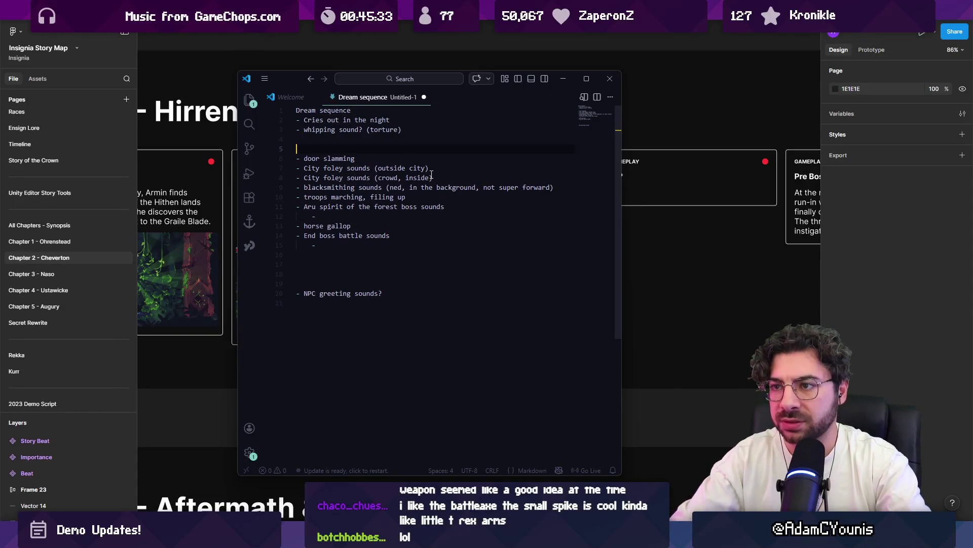
# - Add the 'Watchtower' heading and a Cheverton heading above the City foley notes
pyautogui.write('Watchtower')
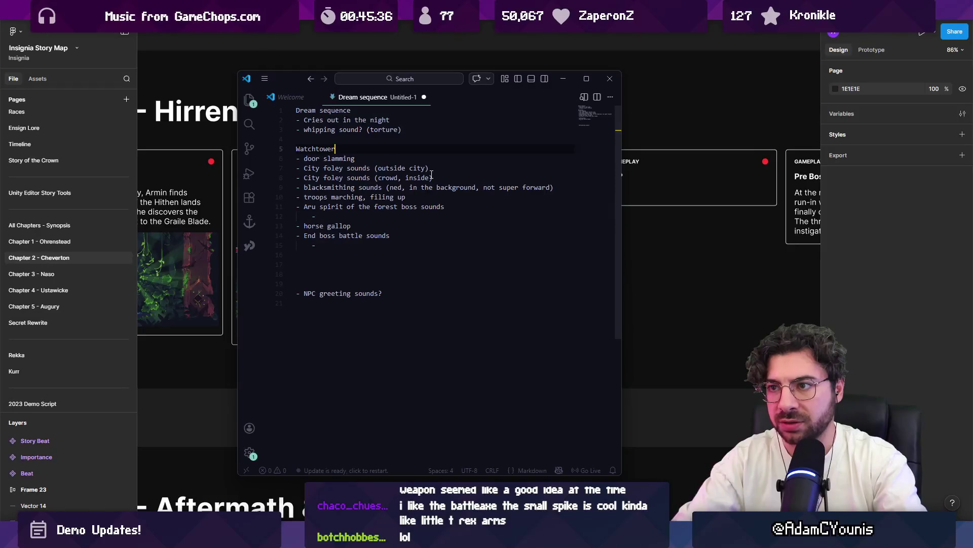
pyautogui.press('Down')
pyautogui.press('Home')
pyautogui.press('Down')
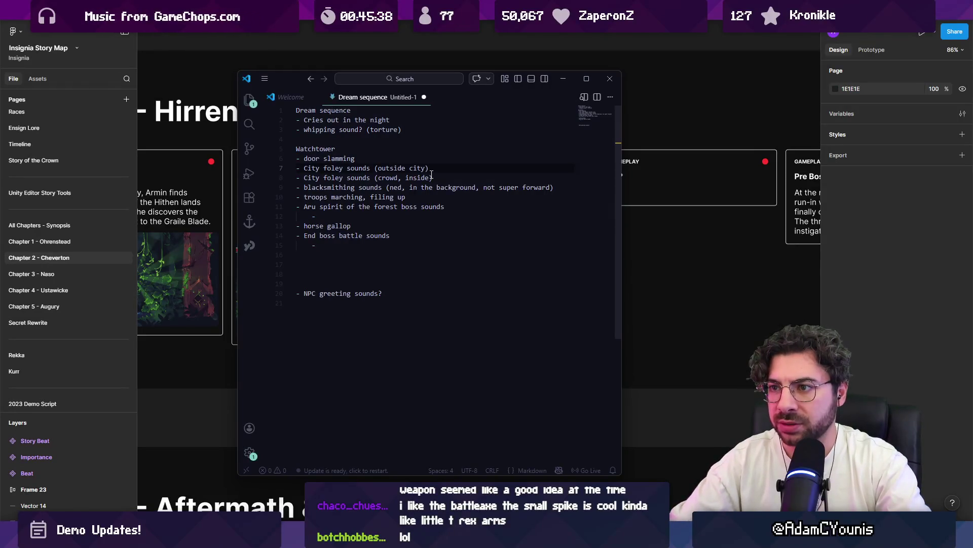
pyautogui.press('Return')
pyautogui.press('Return')
pyautogui.press('Up')
pyautogui.write('Chrve')
pyautogui.press('BackSpace')
pyautogui.press('BackSpace')
pyautogui.press('BackSpace')
pyautogui.write('everton')
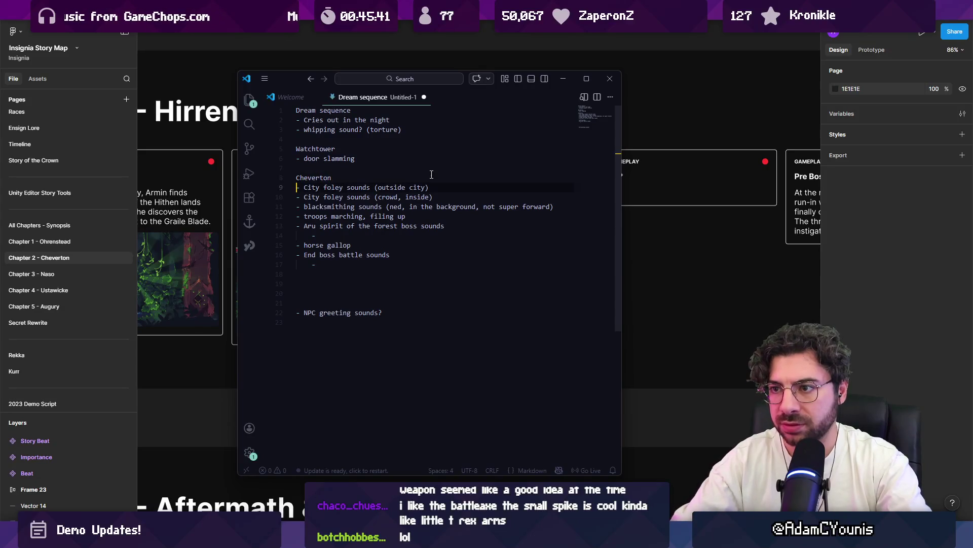
# - Insert blank lines separating the blacksmithing, troops marching, forest boss and horse gallop groups
pyautogui.press('Down')
pyautogui.press('End')
pyautogui.press('Return')
pyautogui.press('Return')
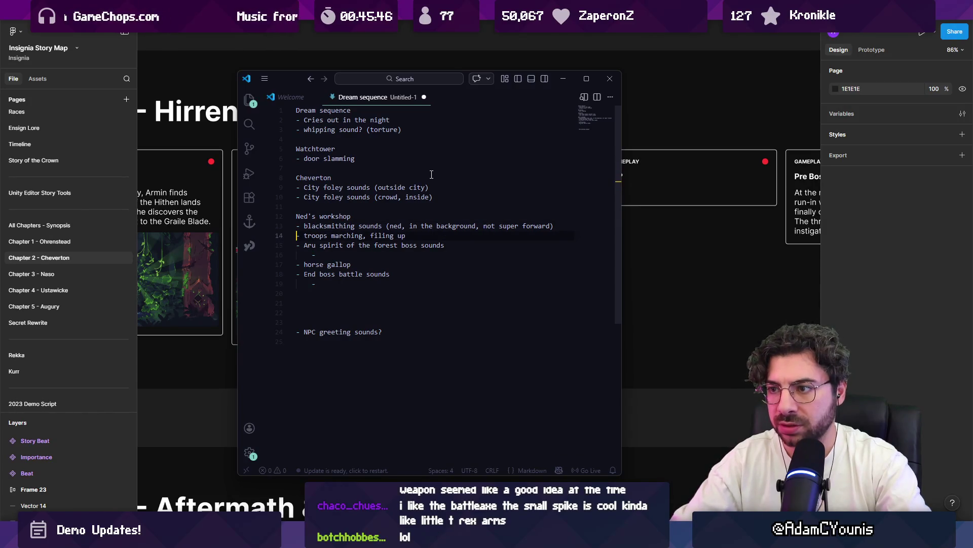
pyautogui.press('Return')
pyautogui.press('Return')
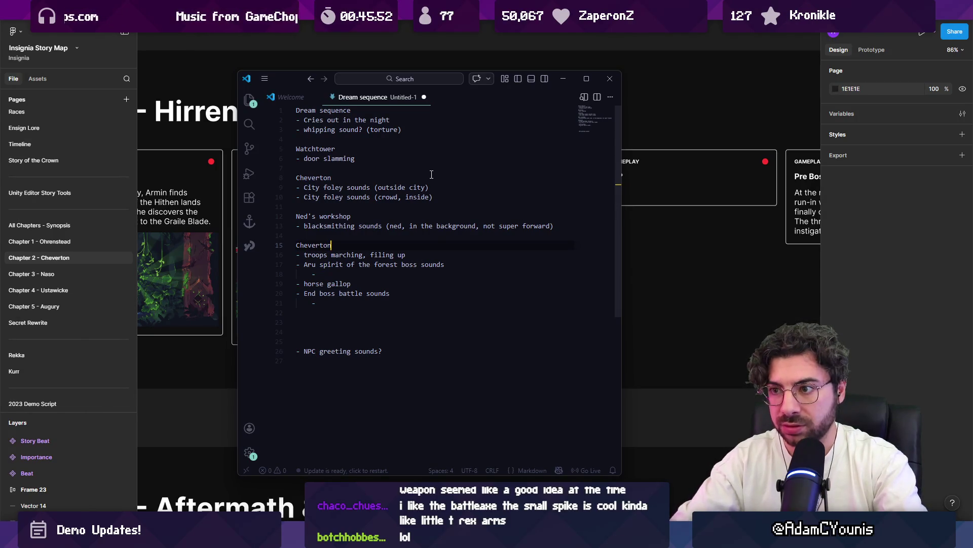
pyautogui.write('Cheverton Guardsmen')
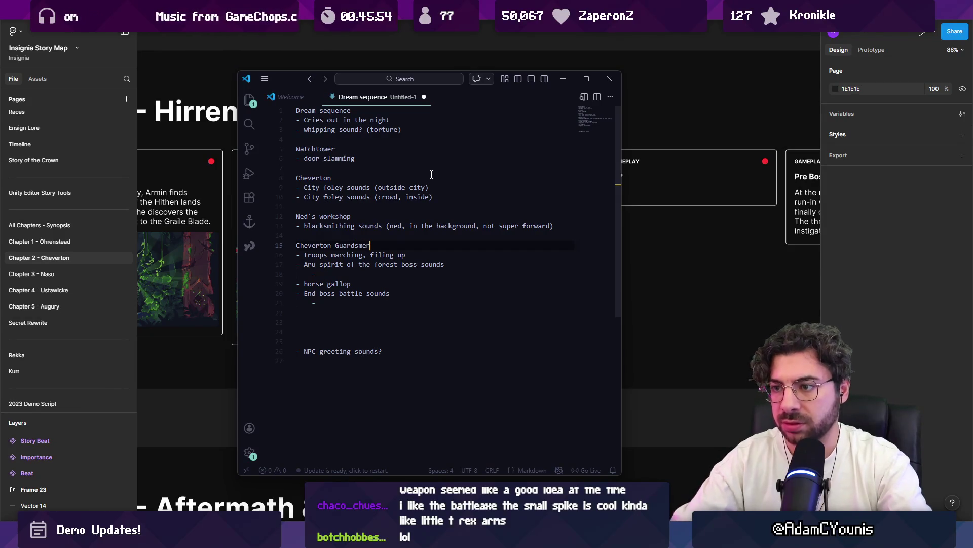
pyautogui.press('Return')
pyautogui.press('Return')
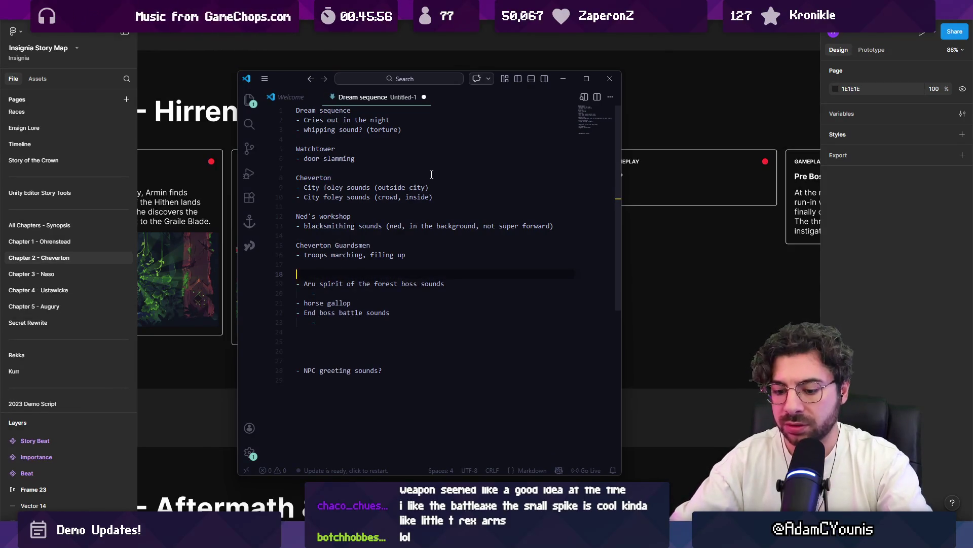
pyautogui.write('Mini boss')
pyautogui.press('Return')
pyautogui.press('Return')
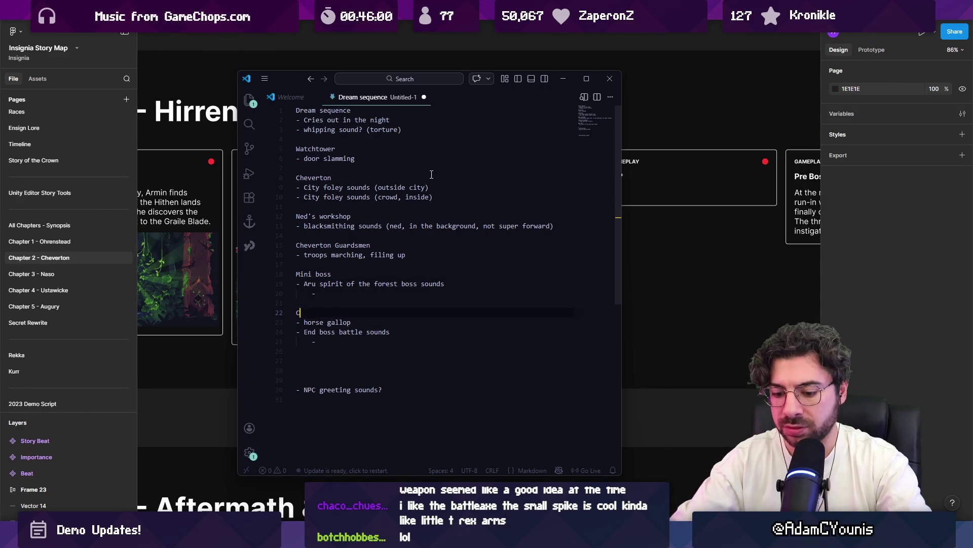
pyautogui.press('Return')
pyautogui.press('Return')
# - Complete the last heading as 'End boss battle' and keep the Cutscene heading unchanged
pyautogui.press('Up')
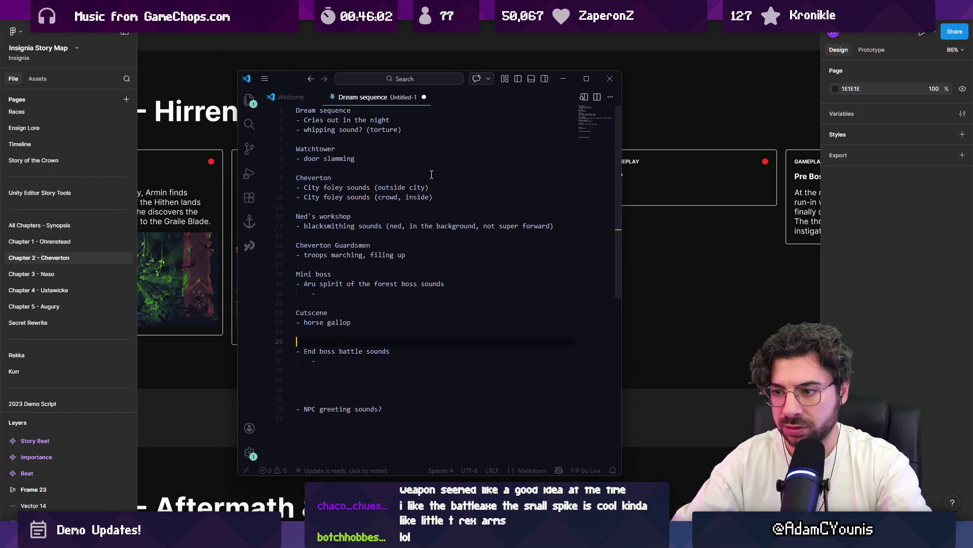
pyautogui.write('End boss battle')
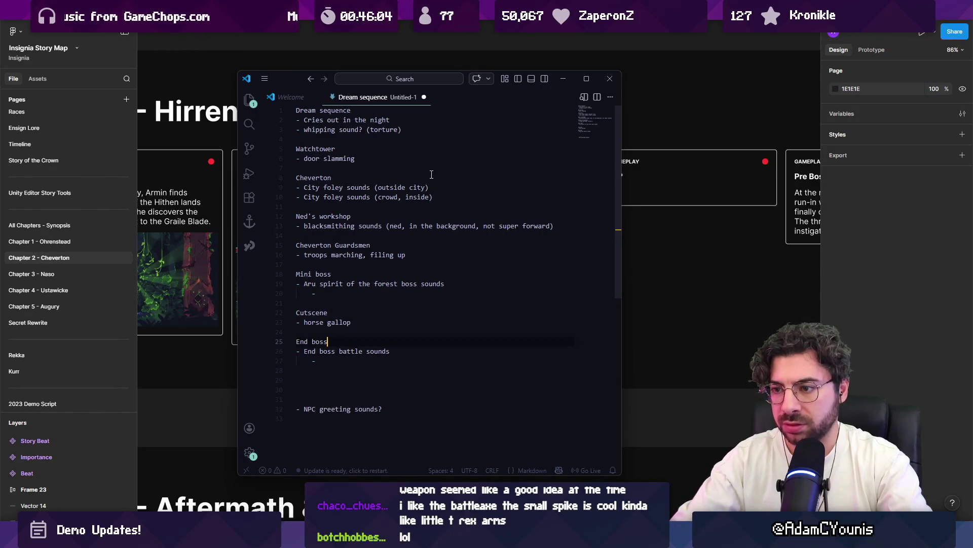
pyautogui.press('Up')
pyautogui.press('Up')
pyautogui.press('Up')
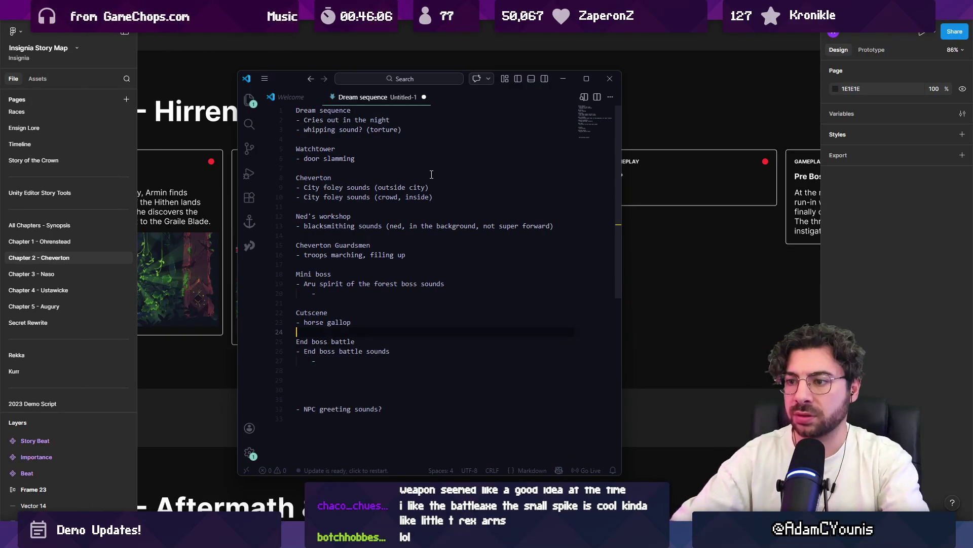
pyautogui.write('s')
pyautogui.press('BackSpace')
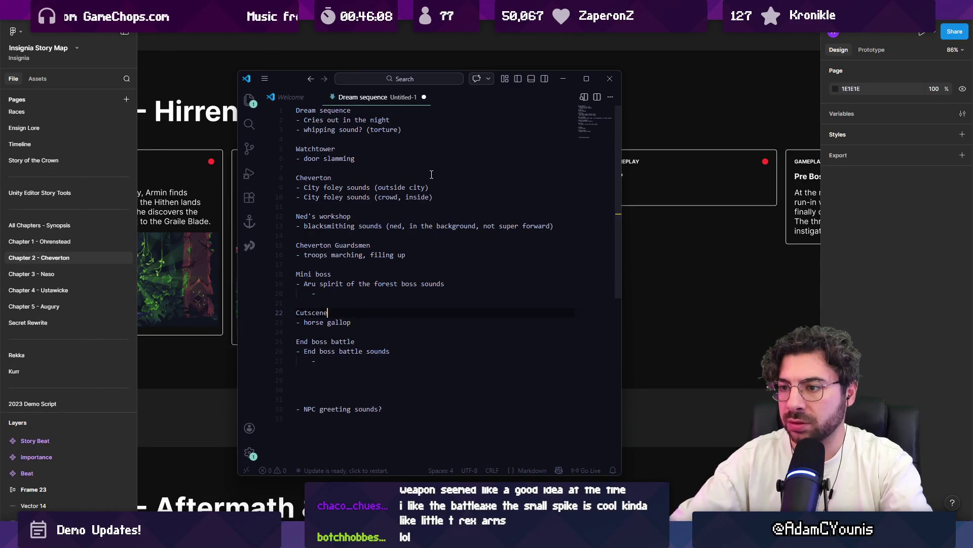
pyautogui.press('End')
pyautogui.press('Return')
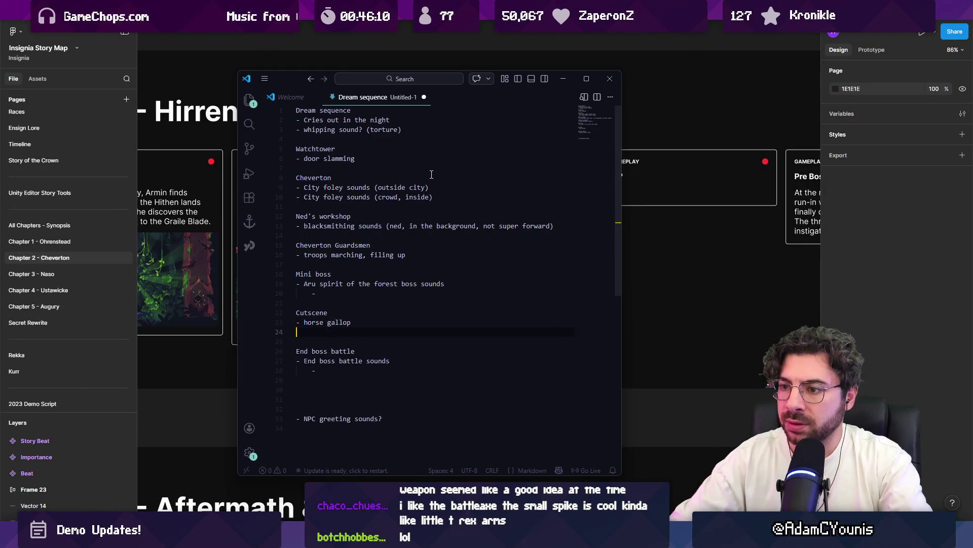
pyautogui.press('BackSpace')
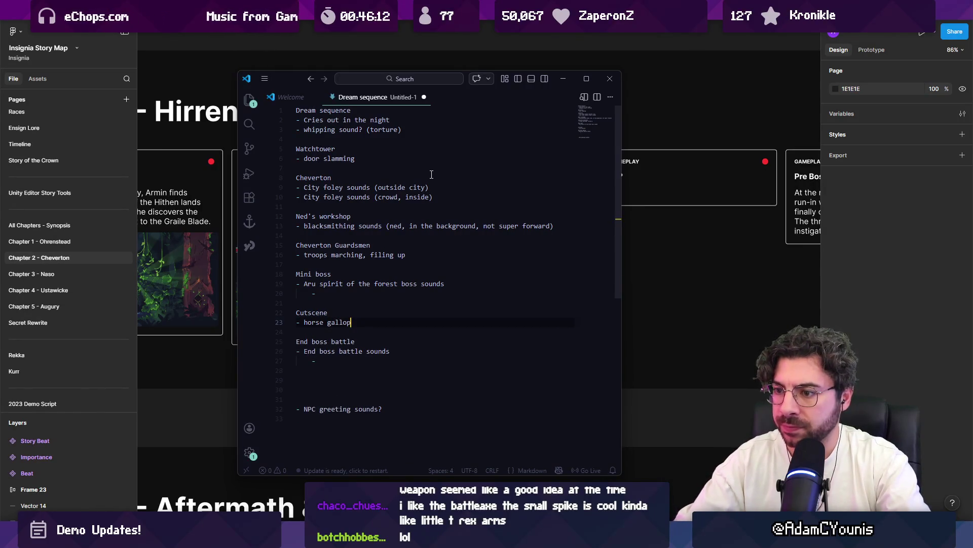
# - Delete the empty lines above the NPC greeting note and select that line
pyautogui.click(391, 395)
pyautogui.press('BackSpace')
pyautogui.press('BackSpace')
pyautogui.press('BackSpace')
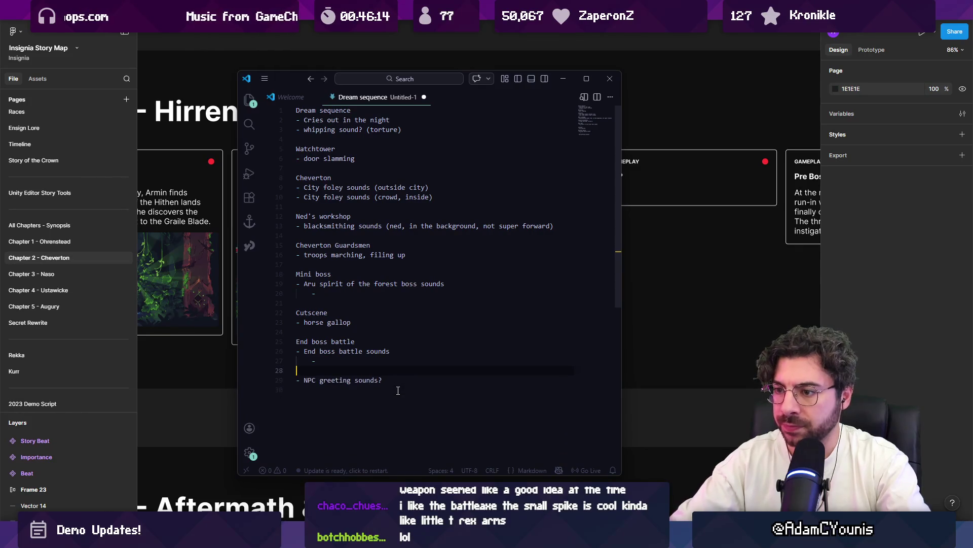
pyautogui.hotkey('shift', 'Down')
pyautogui.hotkey('shift', 'Down')
# - Delete the NPC greeting line, reshape the editor wider and shorter, and select all scene notes
pyautogui.press('BackSpace')
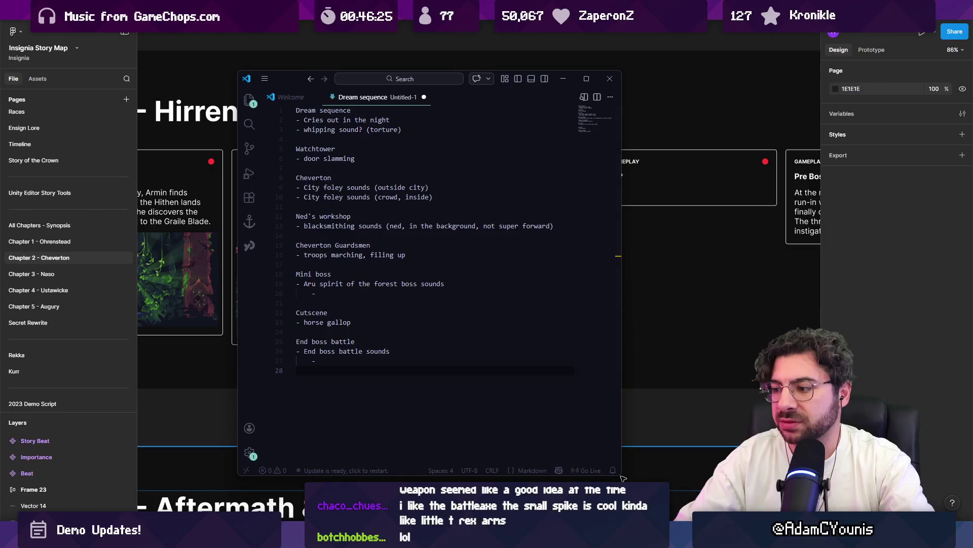
pyautogui.moveTo(627, 474); pyautogui.dragTo(667, 402)
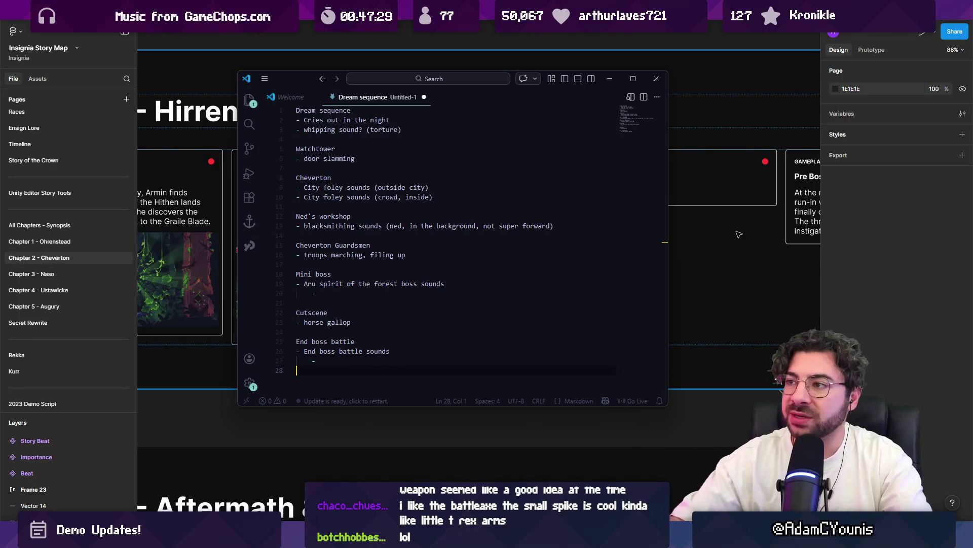
pyautogui.moveTo(299, 371)
pyautogui.mouseDown()
pyautogui.moveTo(355, 248)
pyautogui.moveTo(325, 104)
pyautogui.moveTo(497, 97)
pyautogui.mouseUp()
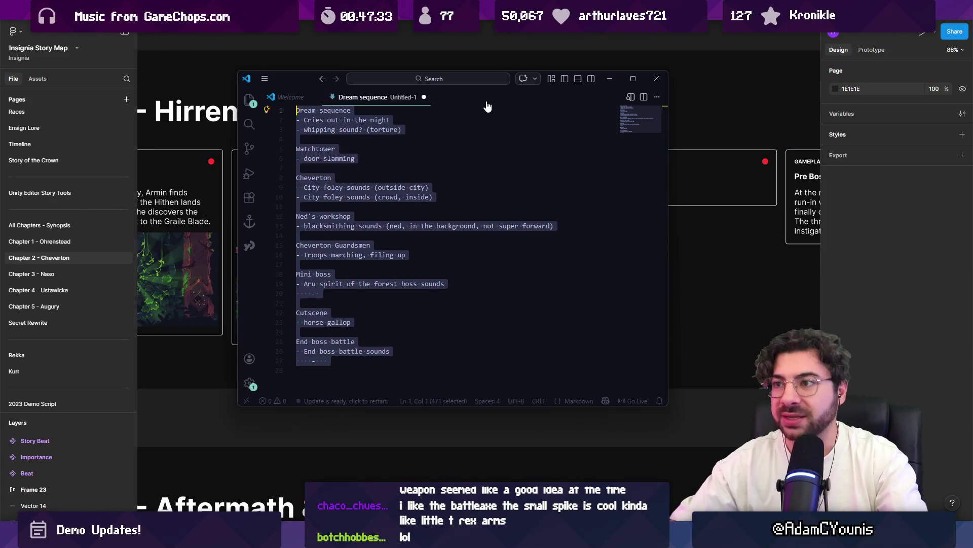
# - Minimize the editor and open the Insignia Production SFX Schedule page in Figma
pyautogui.click(607, 79)
pyautogui.scroll(-10, 395, 386)
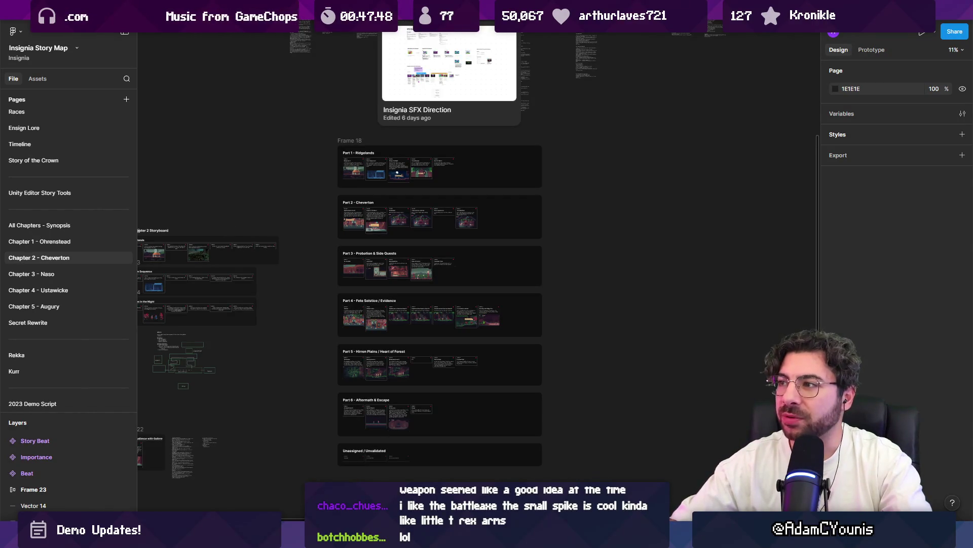
pyautogui.click(195, 10)
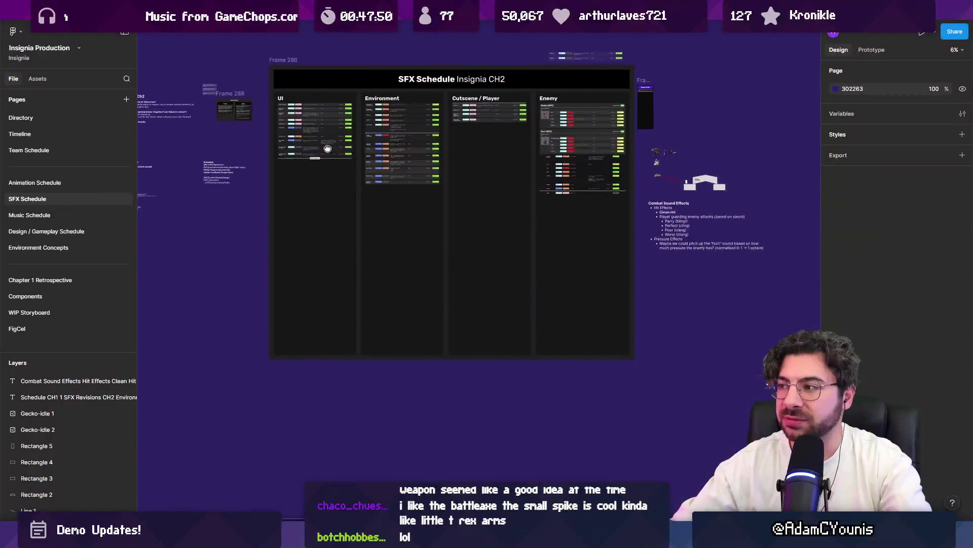
# - Duplicate the Combat Sound Effects text block to a copy below the original
pyautogui.hscroll(3, 327, 148)
pyautogui.scroll(-2, 517, 256)
pyautogui.scroll(5, 524, 266)
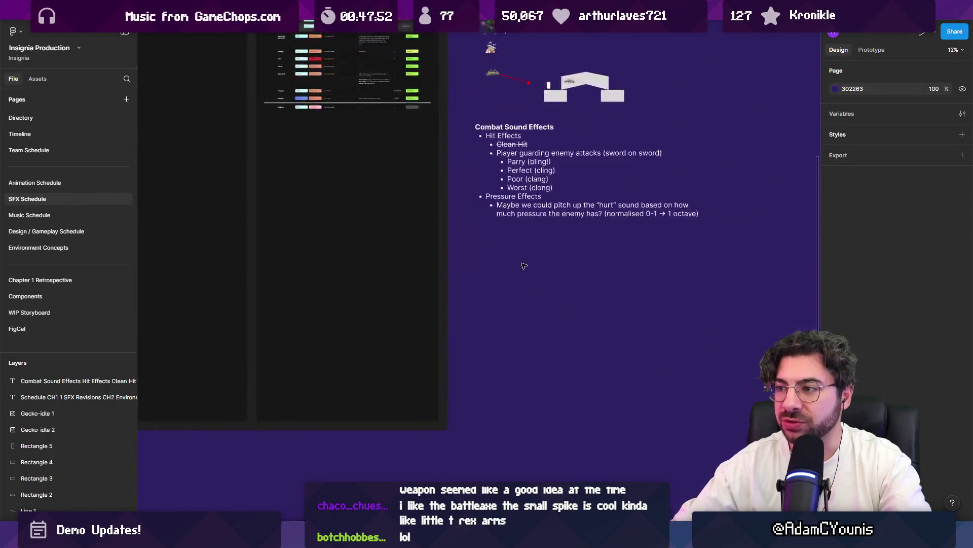
pyautogui.click(520, 305)
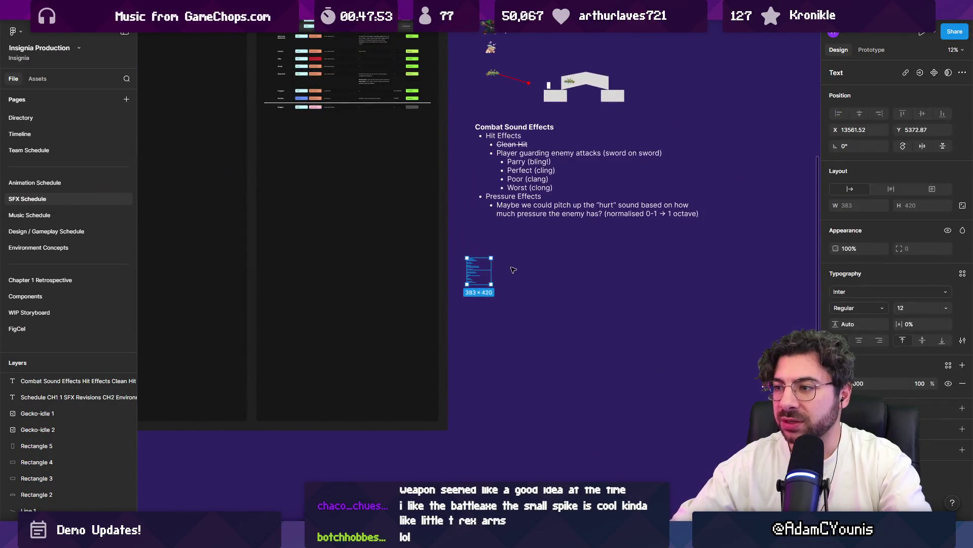
pyautogui.click(519, 203)
pyautogui.moveTo(525, 180)
pyautogui.mouseDown()
pyautogui.moveTo(550, 288)
pyautogui.moveTo(573, 299)
pyautogui.mouseUp()
pyautogui.press('t')
pyautogui.click(470, 274)
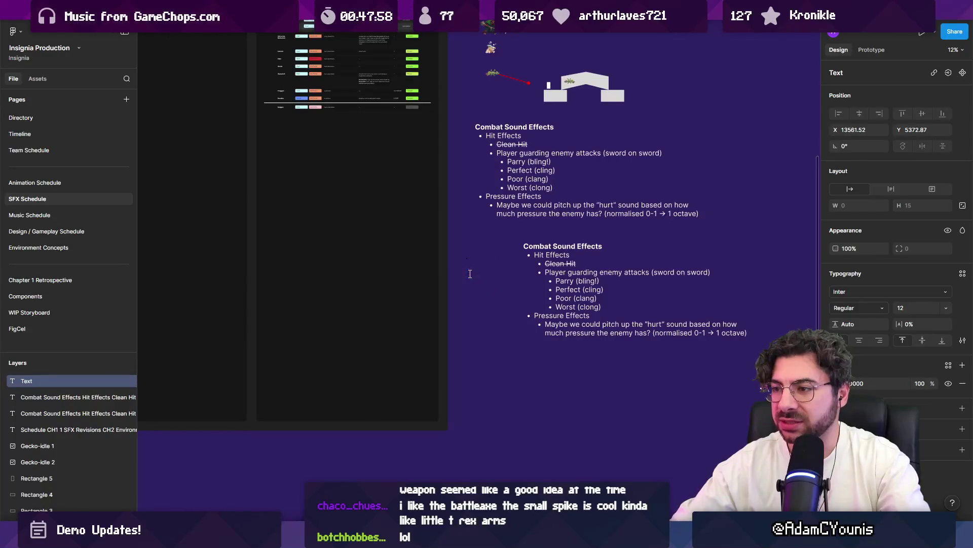
# - Replace the copy's text with the pasted scene sound notes
pyautogui.click(522, 264)
pyautogui.hotkey('ctrl', 'v')
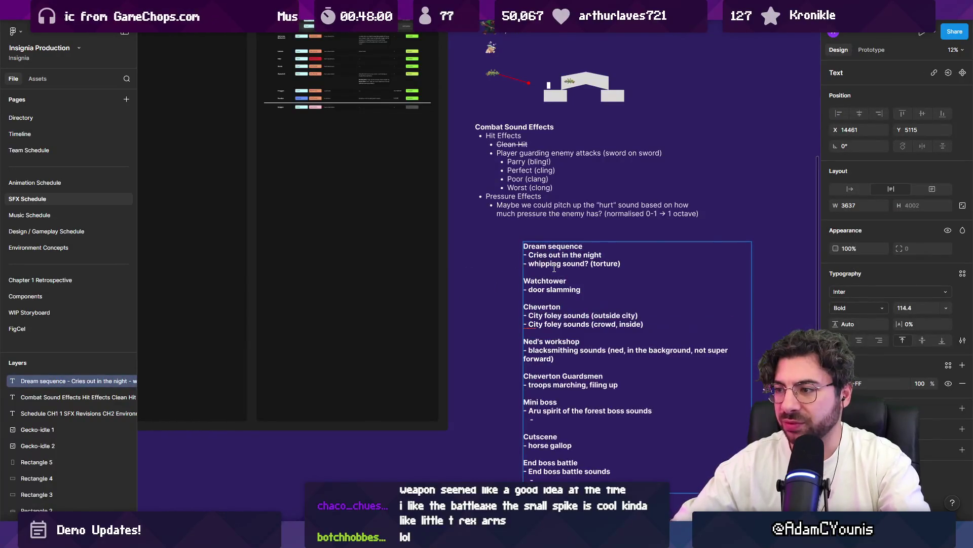
pyautogui.hotkey('ctrl', 'z')
pyautogui.hotkey('ctrl', 'z')
pyautogui.scroll(3, 523, 255)
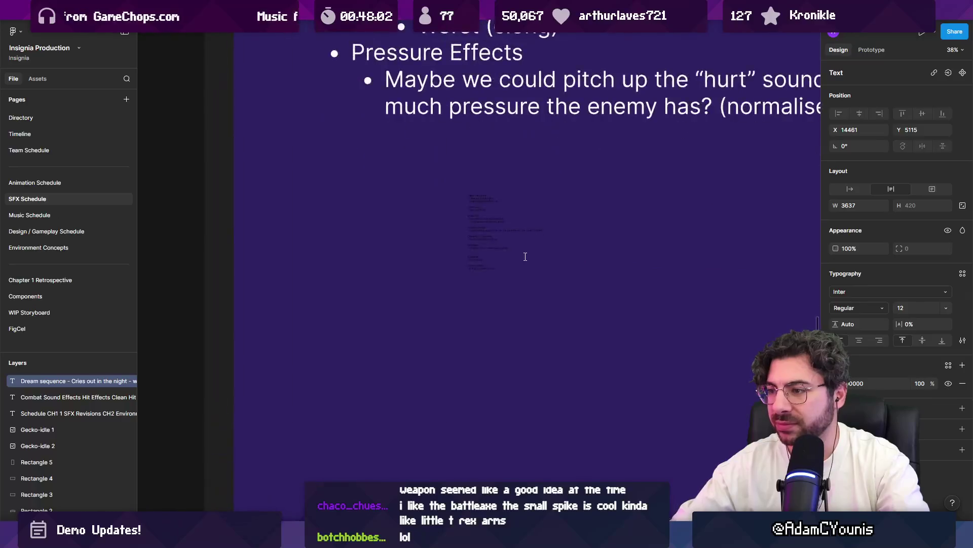
pyautogui.hotkey('ctrl', 'z')
pyautogui.scroll(-5, 512, 243)
pyautogui.scroll(3, 502, 244)
pyautogui.hotkey('ctrl', 'v')
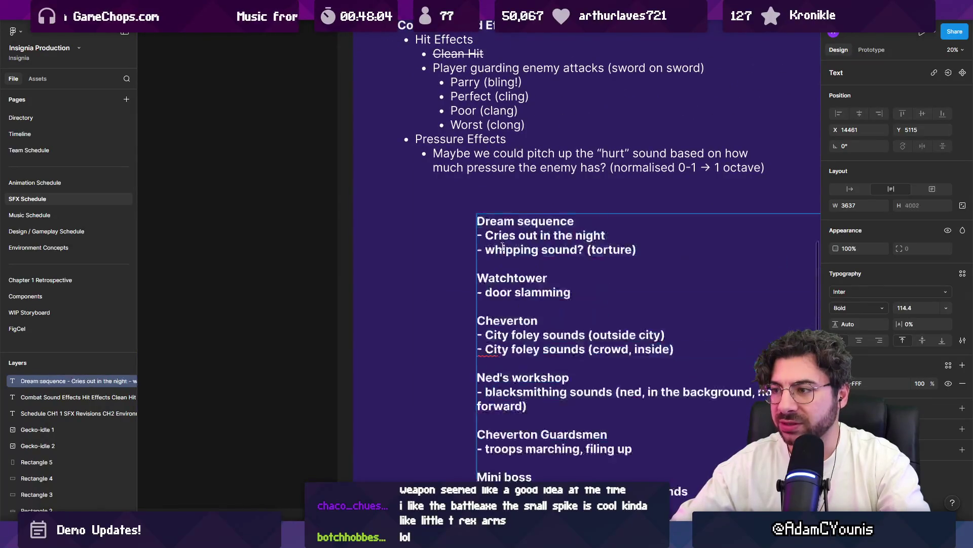
pyautogui.scroll(-5, 415, 256)
pyautogui.press('Escape')
# - Shift the scene notes block left and change it from bold to regular weight
pyautogui.scroll(3, 415, 257)
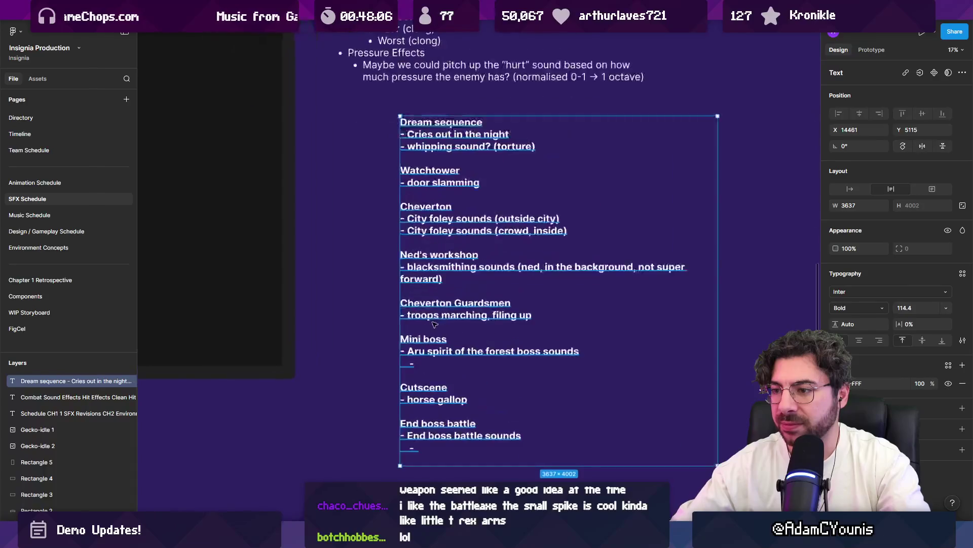
pyautogui.moveTo(413, 219); pyautogui.dragTo(352, 214)
pyautogui.hotkey('ctrl', 'b')
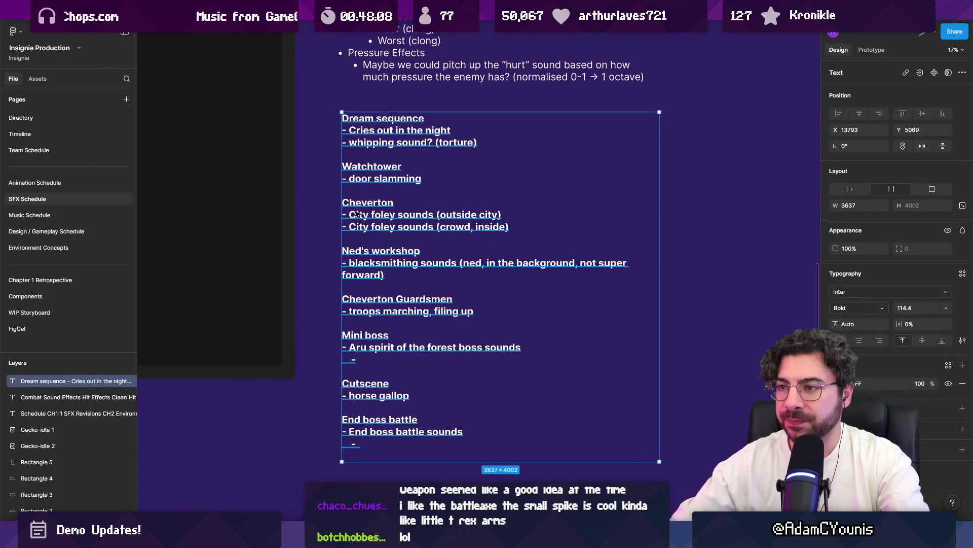
pyautogui.scroll(-3, 441, 226)
pyautogui.click(441, 226)
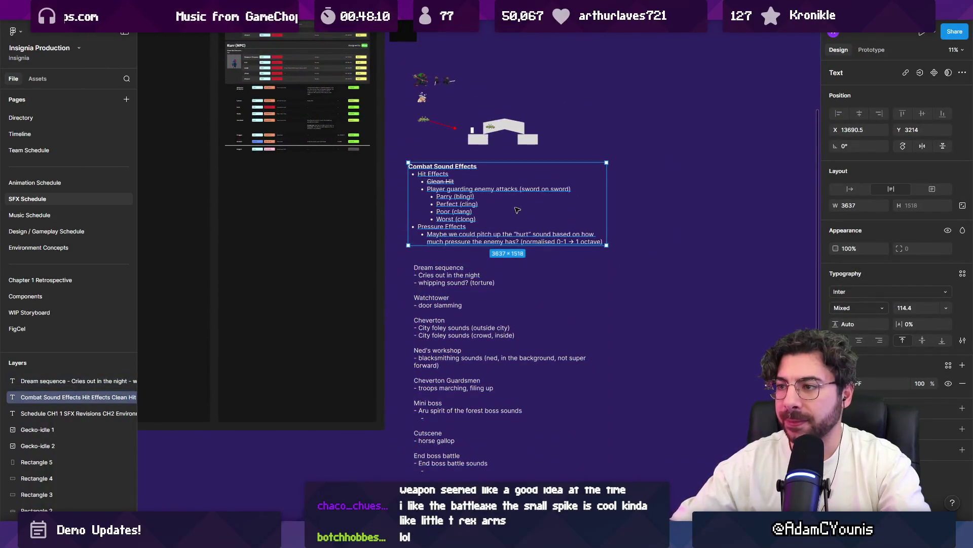
# - Delete the Combat Sound Effects notes and the sprite and rectangle mockup
pyautogui.scroll(2, 456, 235)
pyautogui.press('Delete')
pyautogui.scroll(1, 451, 244)
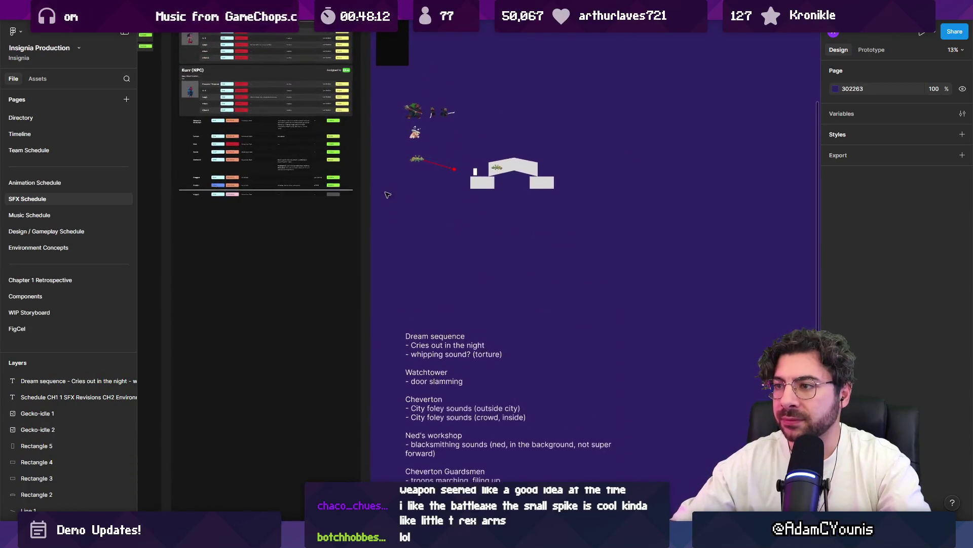
pyautogui.moveTo(399, 88); pyautogui.dragTo(570, 214)
pyautogui.press('Delete')
# - Move the scene notes up beside the schedule board and shrink them proportionally
pyautogui.scroll(-5, 435, 207)
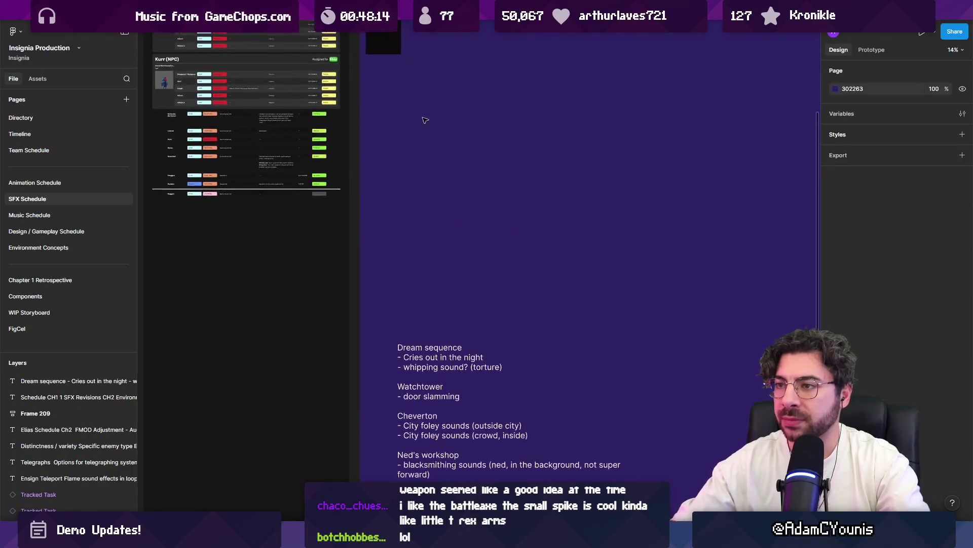
pyautogui.click(460, 336)
pyautogui.moveTo(460, 337); pyautogui.dragTo(460, 316)
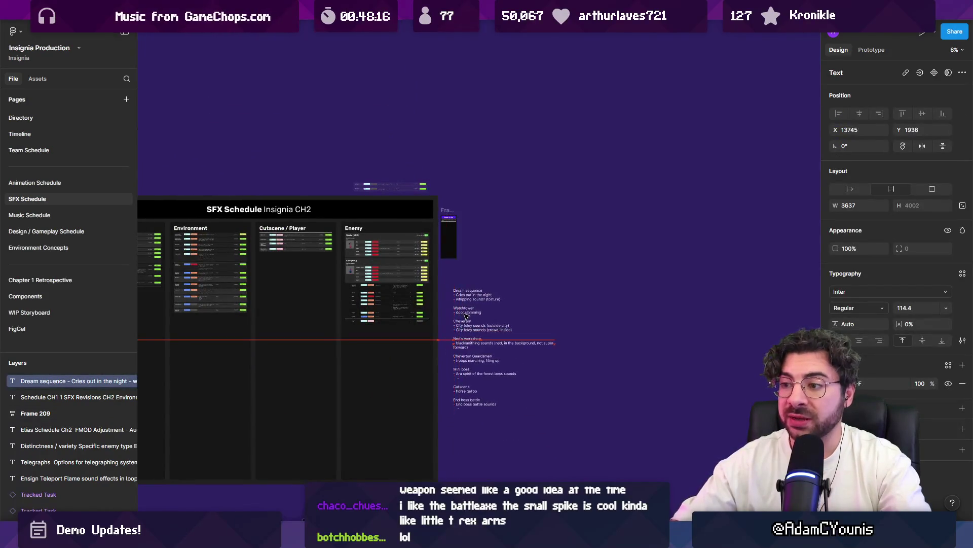
pyautogui.press('k')
pyautogui.moveTo(562, 413); pyautogui.dragTo(485, 373)
pyautogui.press('Escape')
# - Scale the scene notes further down to about 2150 × 2378 beside the Enemy column
pyautogui.scroll(-3, 608, 304)
pyautogui.hscroll(-5, 634, 293)
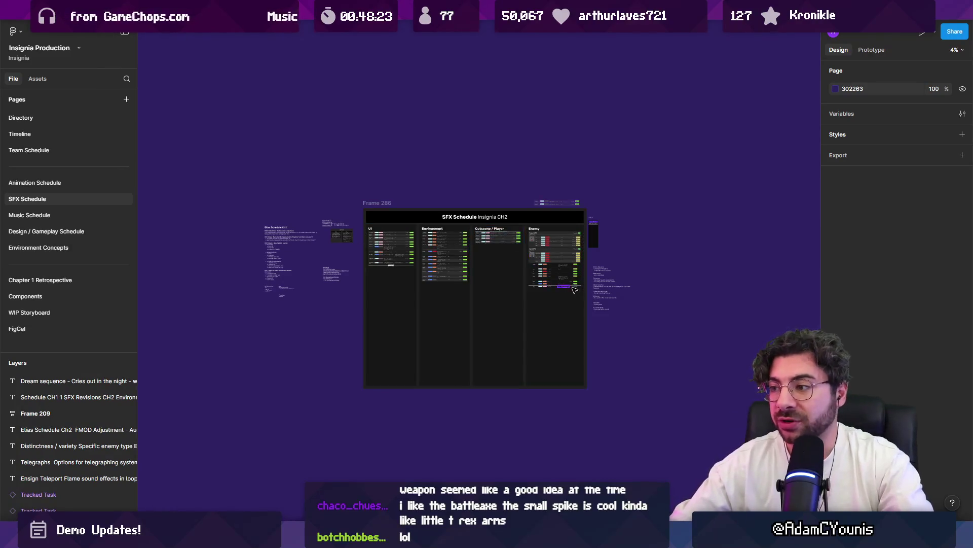
pyautogui.scroll(5, 575, 289)
pyautogui.click(741, 341)
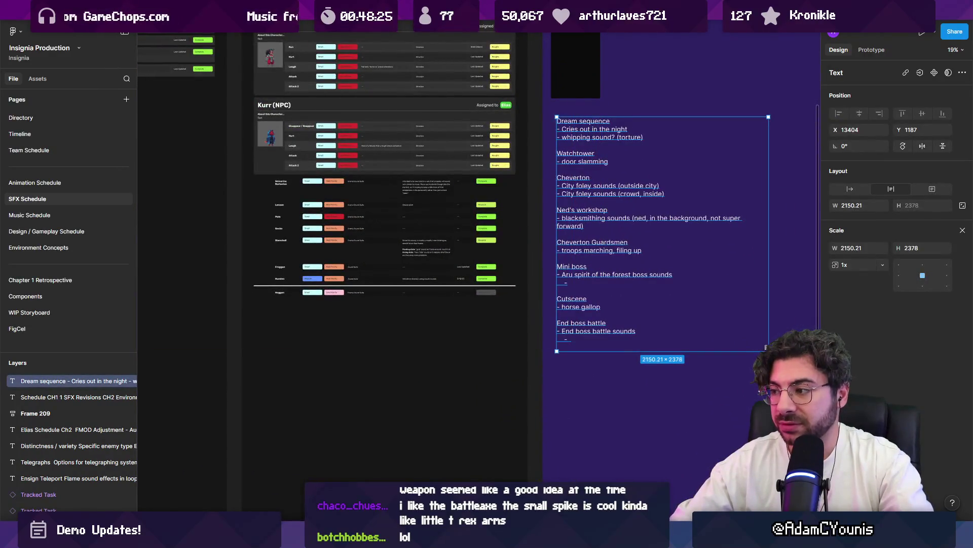
pyautogui.moveTo(766, 347); pyautogui.dragTo(739, 318)
pyautogui.click(722, 345)
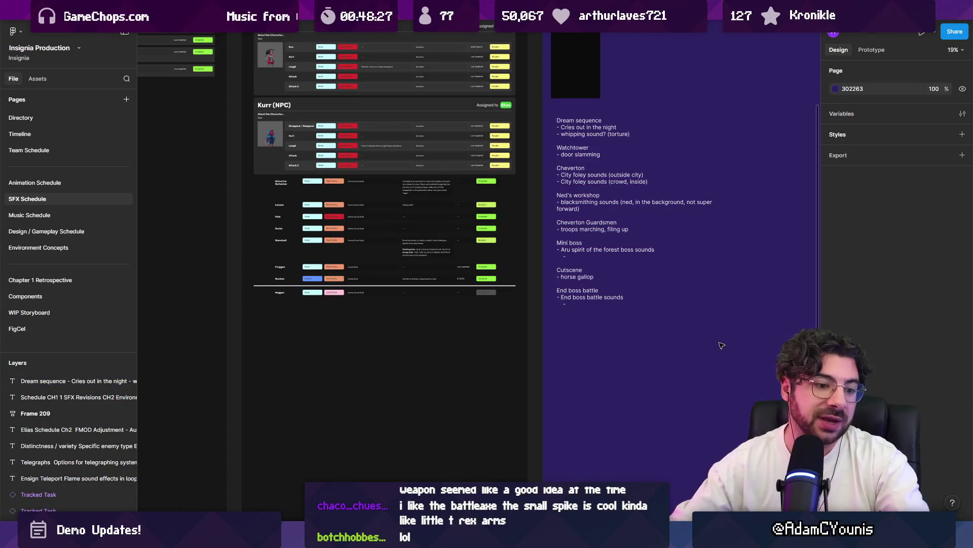
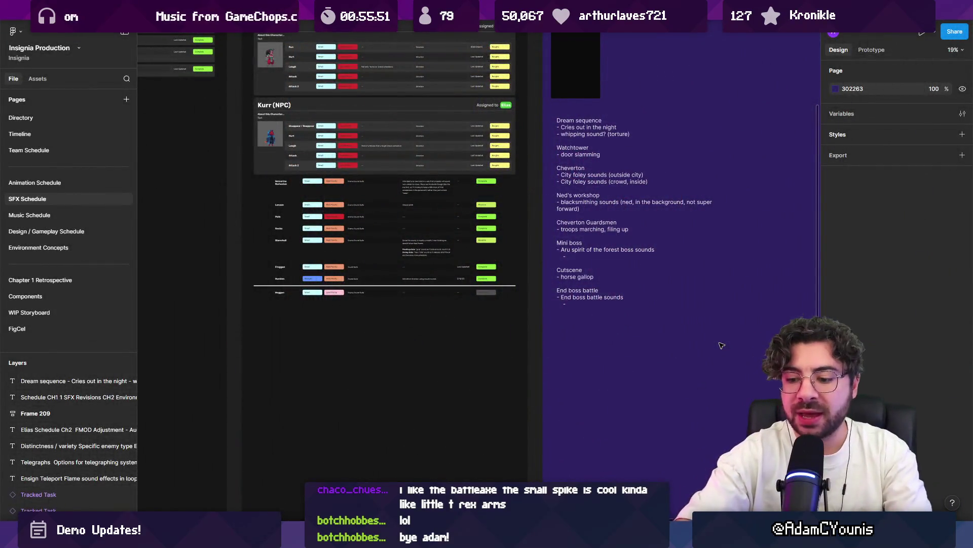
# - Replace the title in stream-title.txt with 'Animation Review!' and save the file
pyautogui.hotkey('alt', 'Tab')
pyautogui.hotkey('ctrl', 'a')
pyautogui.write('Animation Revierw')
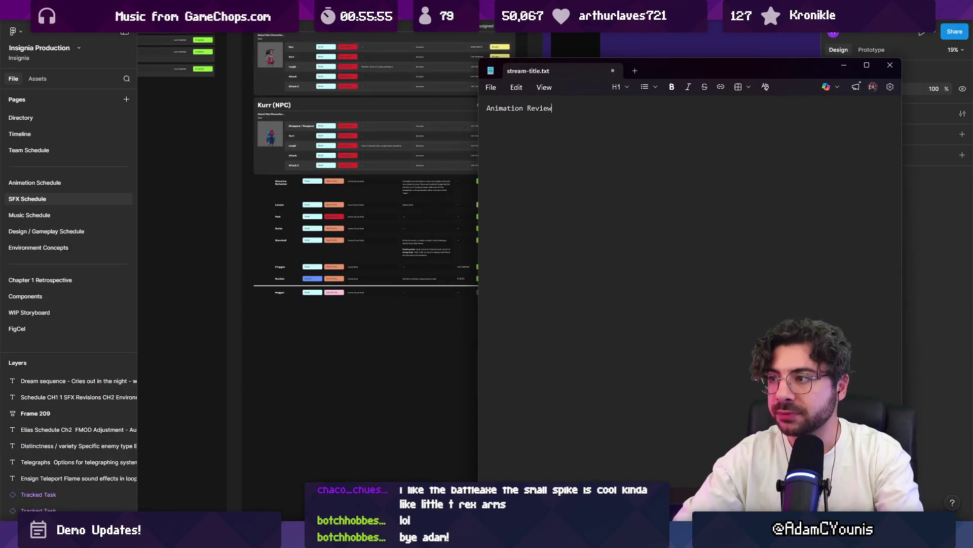
pyautogui.write('!')
pyautogui.hotkey('ctrl', 's')
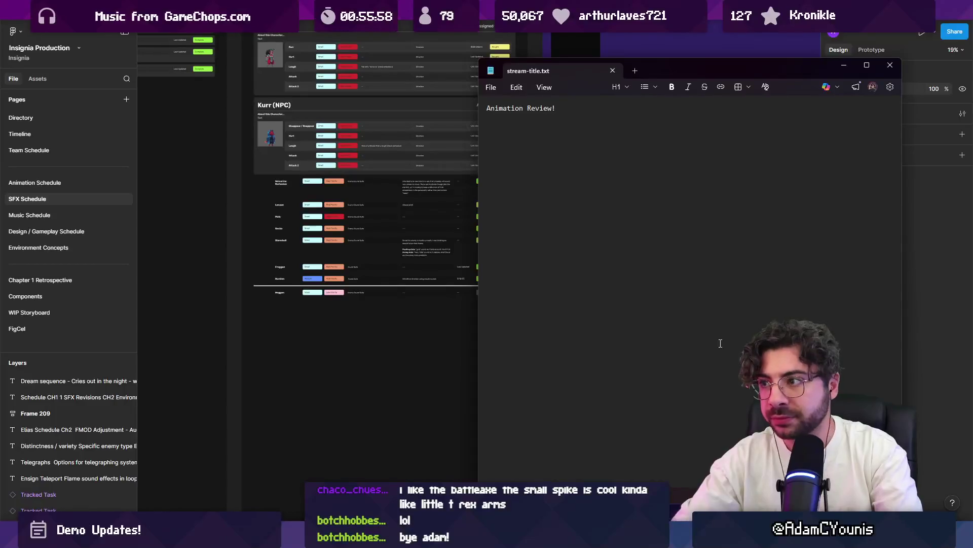
pyautogui.hotkey('alt', 'Tab')
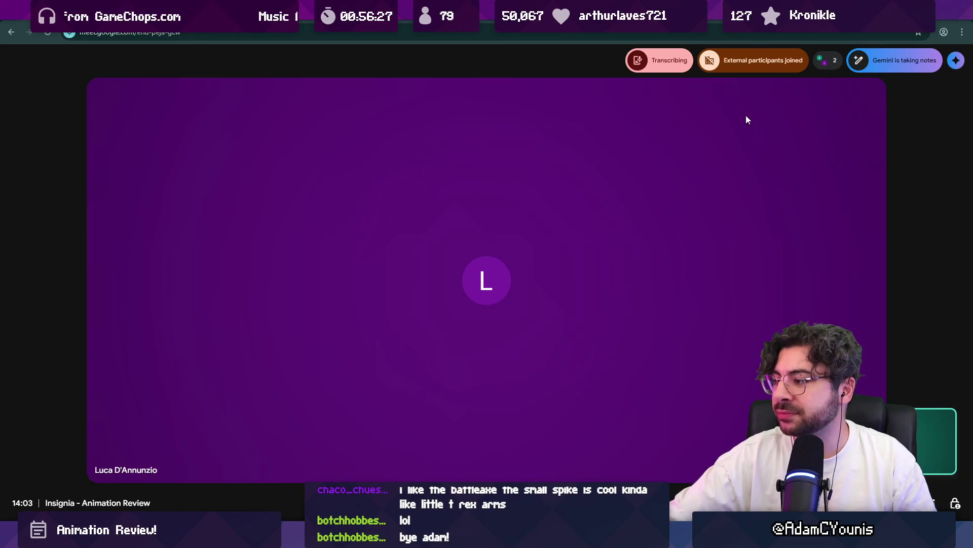
# - Close the Gemini note-taking notice, glance at the music player, then switch to the Unity editor
pyautogui.click(952, 94)
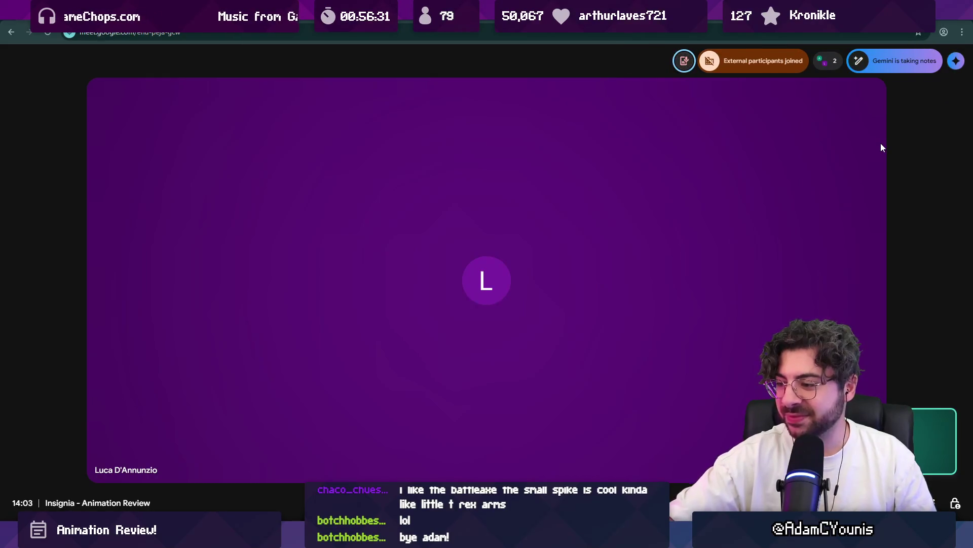
pyautogui.click(634, 539)
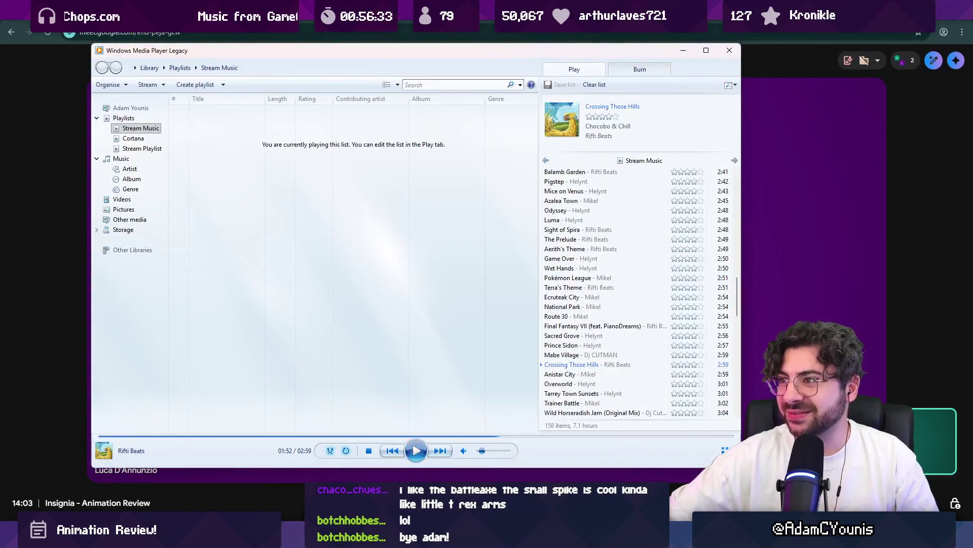
pyautogui.hotkey('alt', 'Tab')
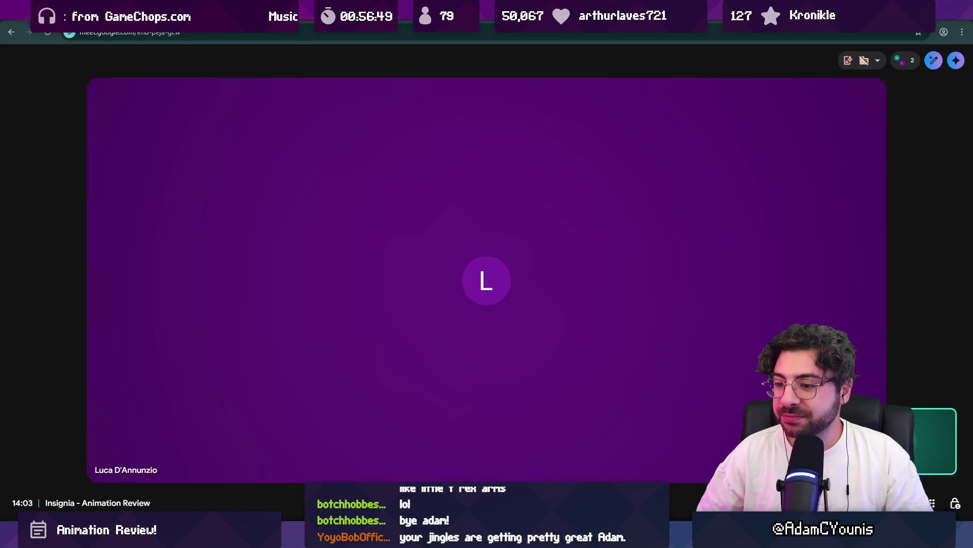
pyautogui.hotkey('alt', 'Tab')
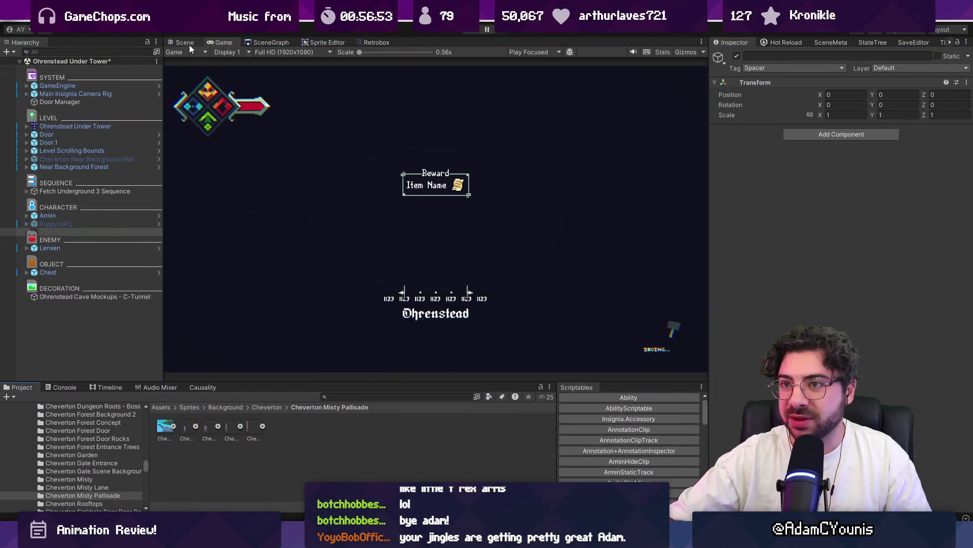
# - Show the Ohrenstead Under Tower level in Unity's Scene view, then return to the Meet call
pyautogui.click(186, 43)
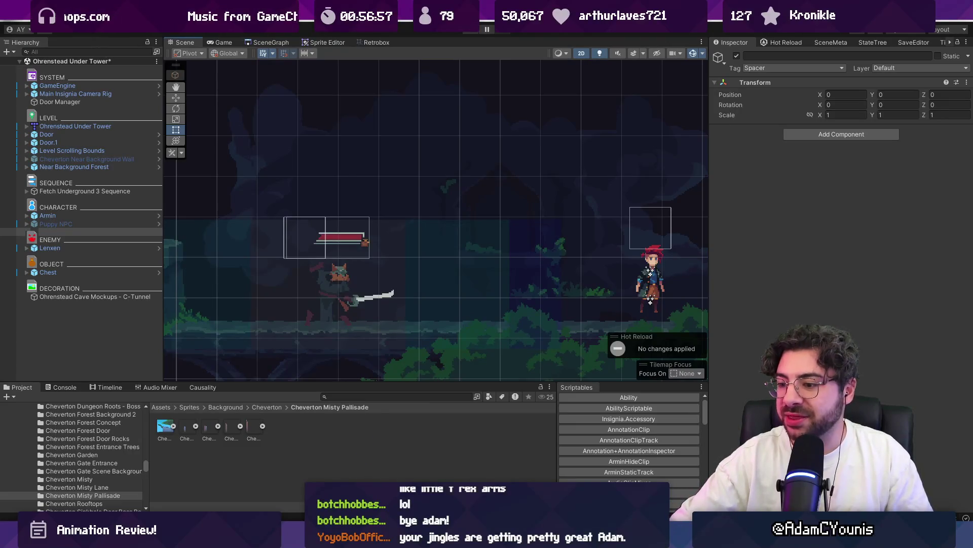
pyautogui.moveTo(455, 538)
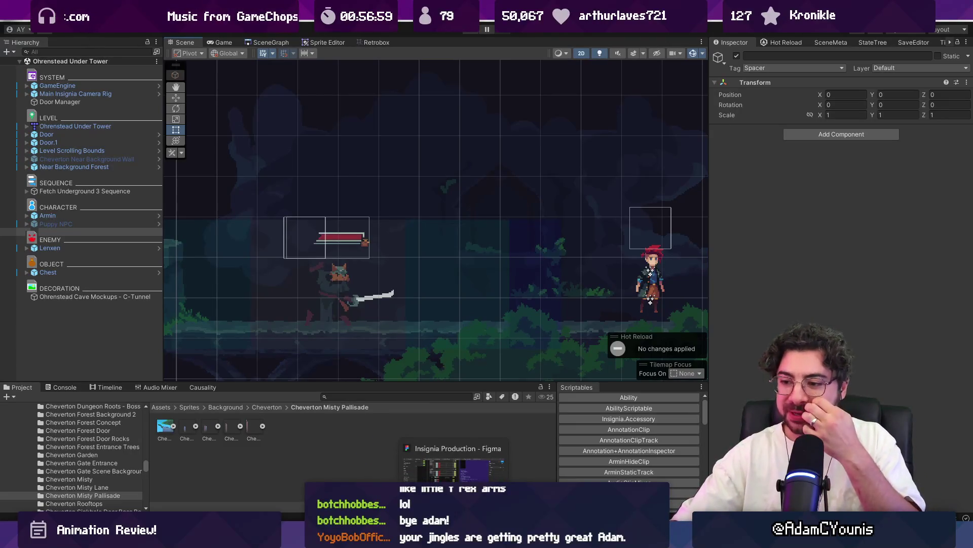
pyautogui.moveTo(365, 537)
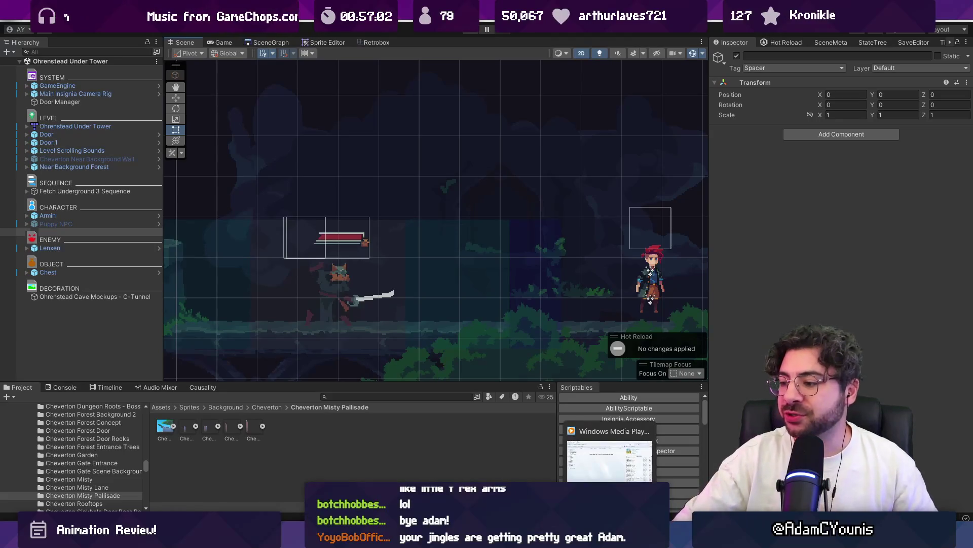
pyautogui.moveTo(654, 537)
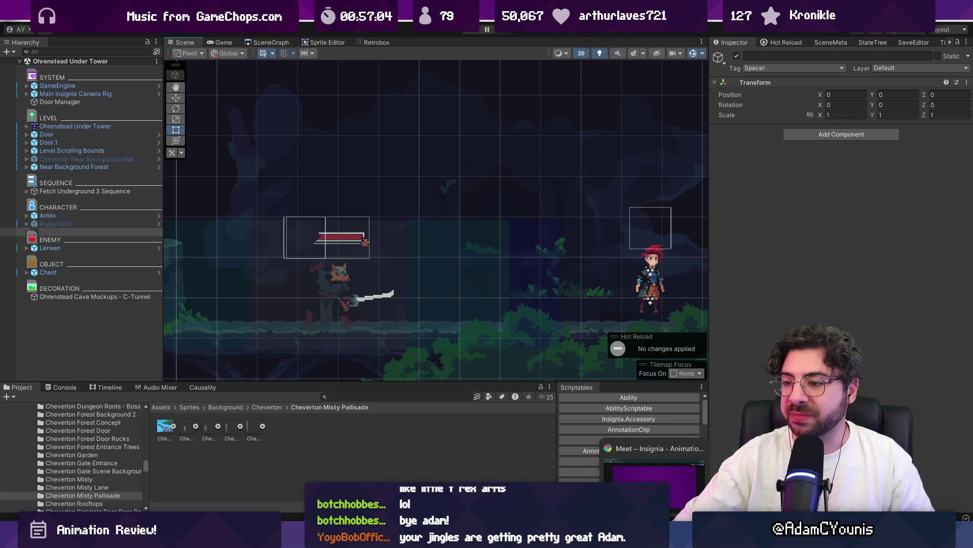
pyautogui.click(654, 479)
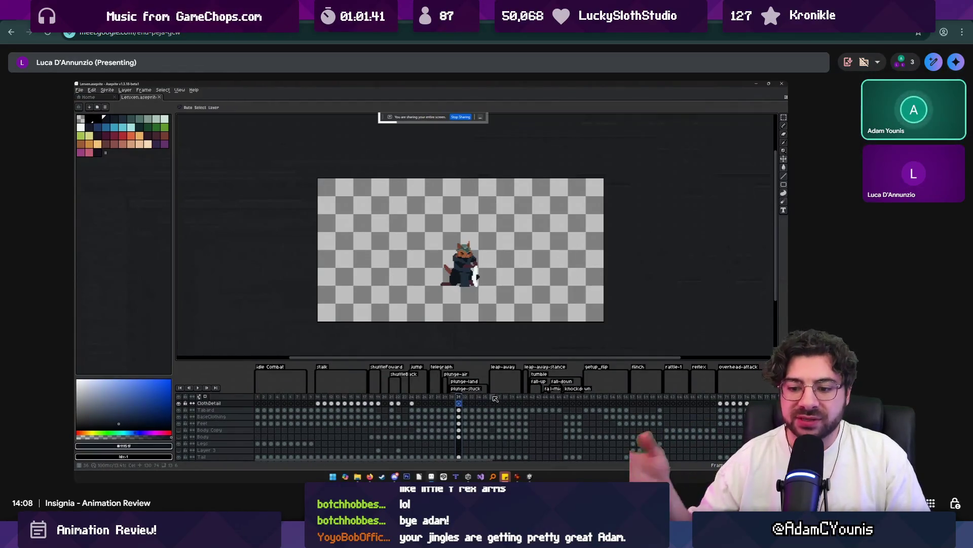
# - Step the shared Aseprite timeline through frames 36, 37 and 38 to the slash effect
pyautogui.click(493, 397)
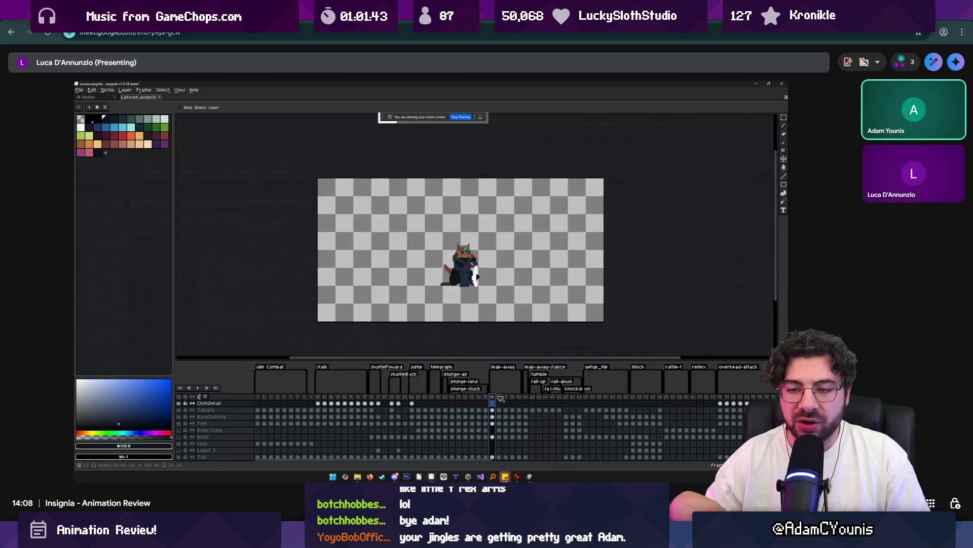
pyautogui.click(500, 397)
pyautogui.click(506, 397)
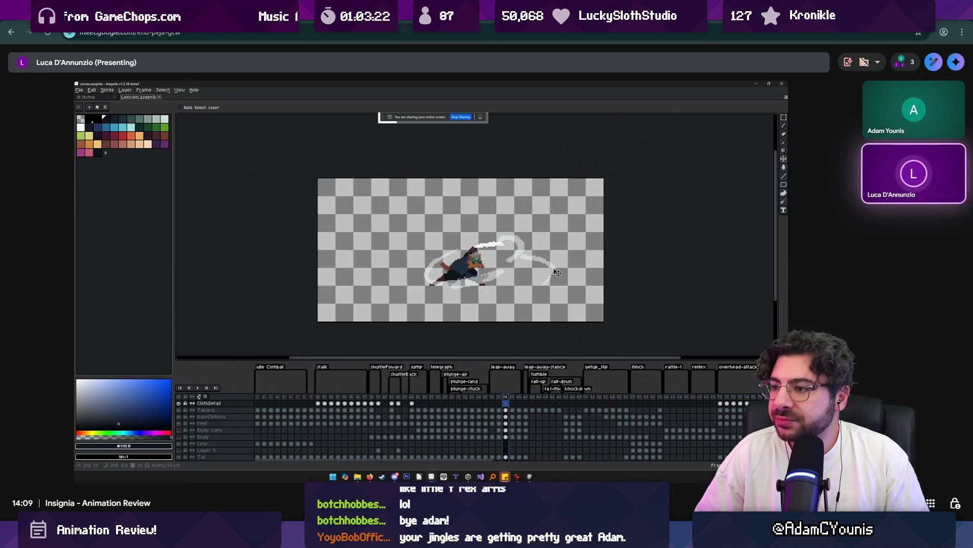
pyautogui.click(412, 397)
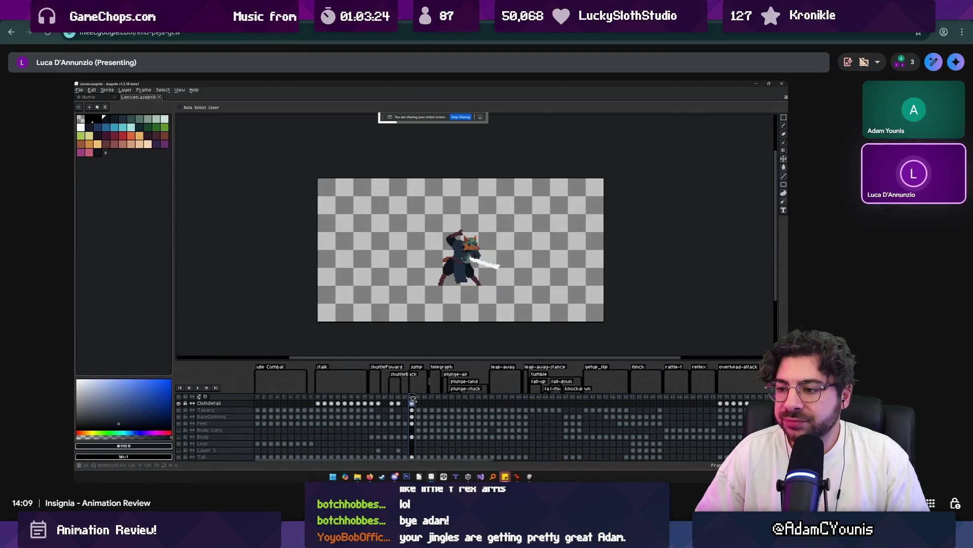
pyautogui.click(499, 395)
pyautogui.click(525, 396)
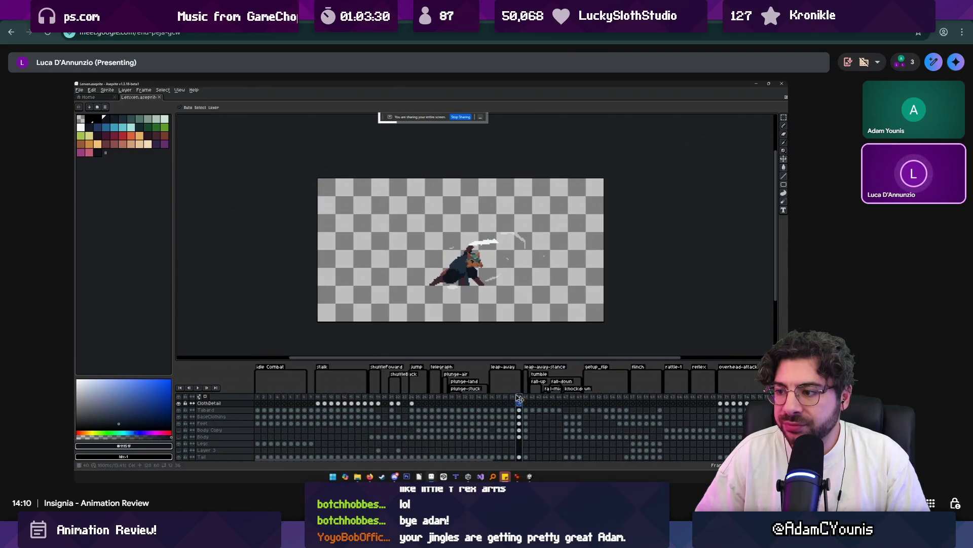
pyautogui.click(413, 396)
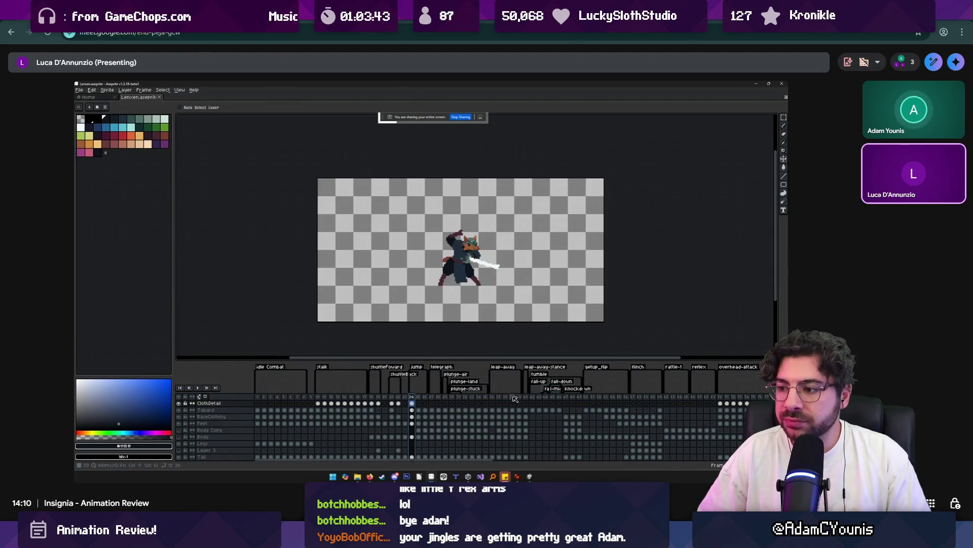
pyautogui.moveTo(493, 399); pyautogui.dragTo(506, 398)
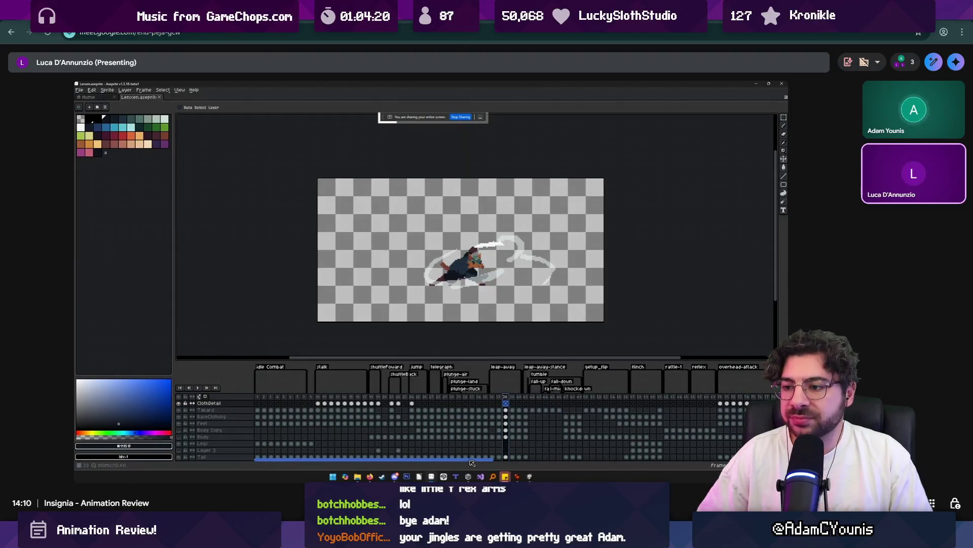
pyautogui.moveTo(472, 463)
pyautogui.mouseDown()
pyautogui.moveTo(643, 458)
pyautogui.moveTo(493, 467)
pyautogui.mouseUp()
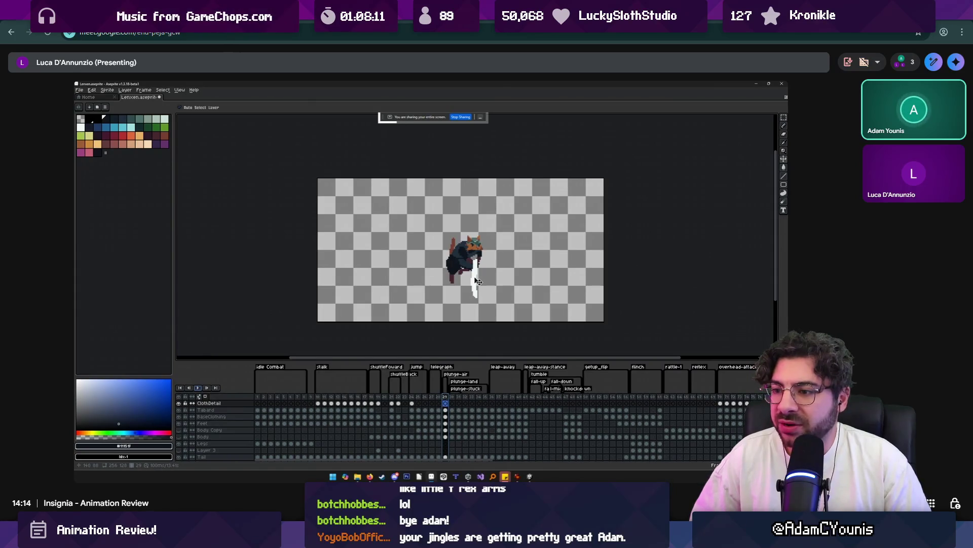
# - Show the knockdown and later sword-pose frames, then open the People list (3 joined, 1 invited)
pyautogui.click(568, 402)
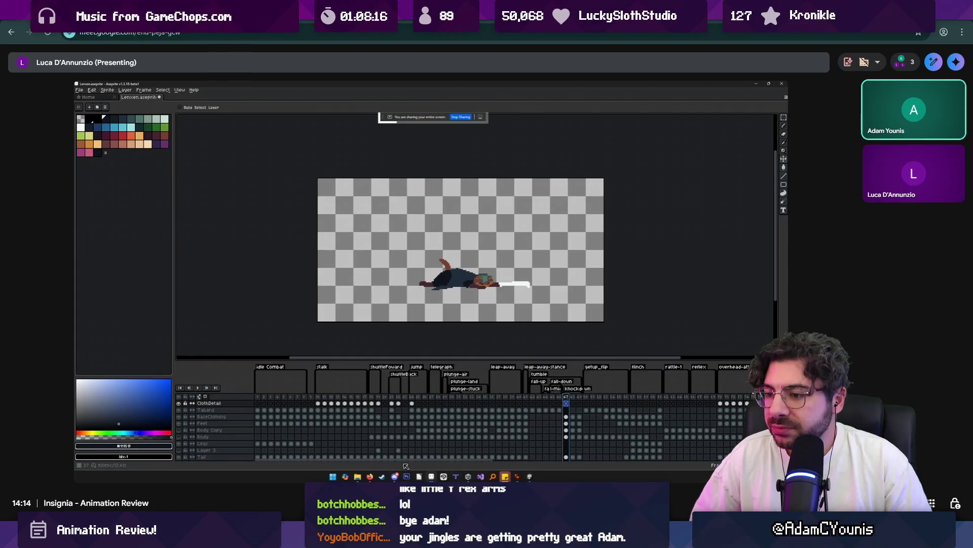
pyautogui.moveTo(406, 465); pyautogui.dragTo(579, 457)
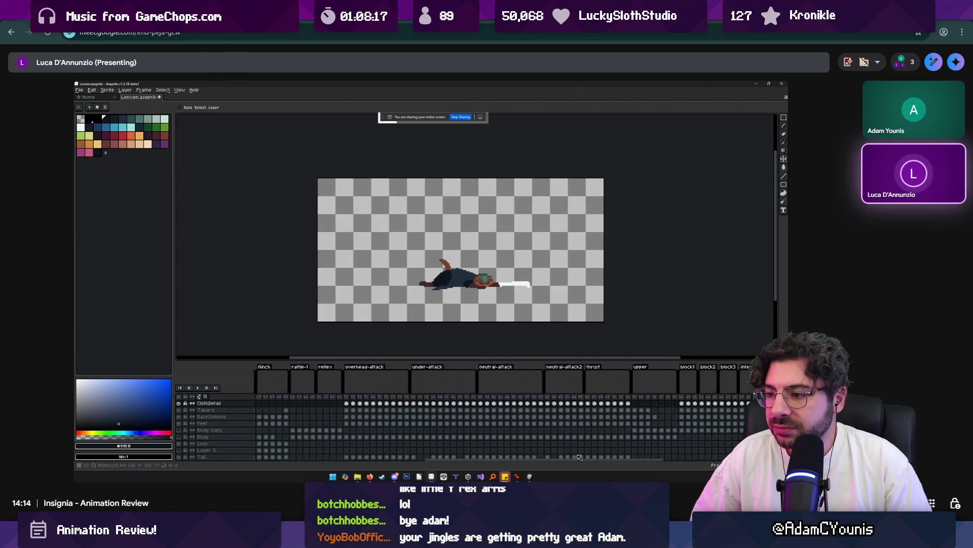
pyautogui.click(640, 397)
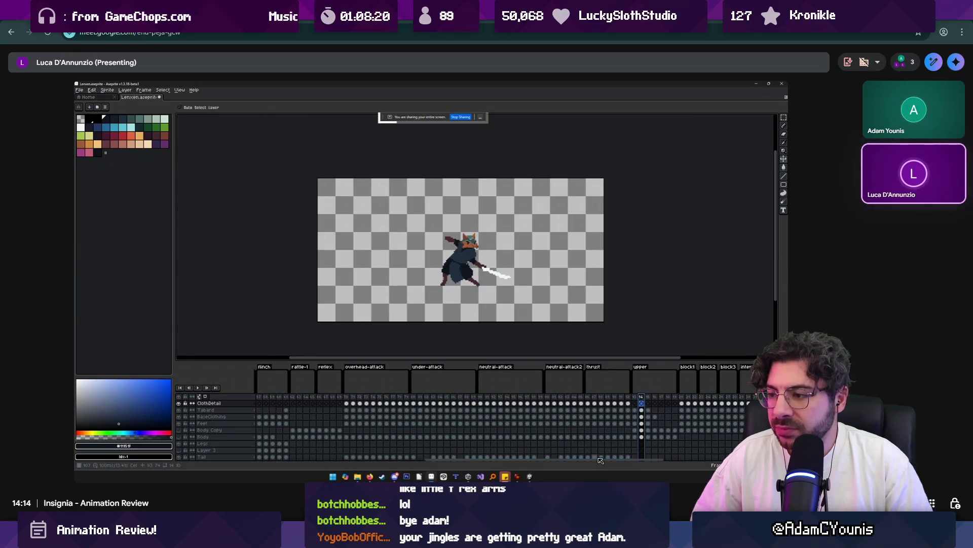
pyautogui.moveTo(601, 459)
pyautogui.mouseDown()
pyautogui.moveTo(524, 472)
pyautogui.moveTo(387, 458)
pyautogui.mouseUp()
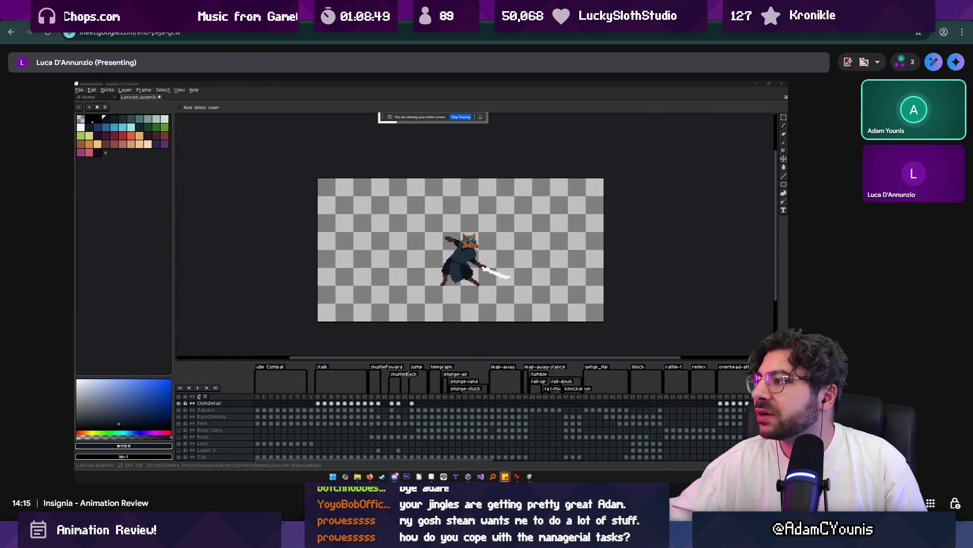
pyautogui.click(905, 61)
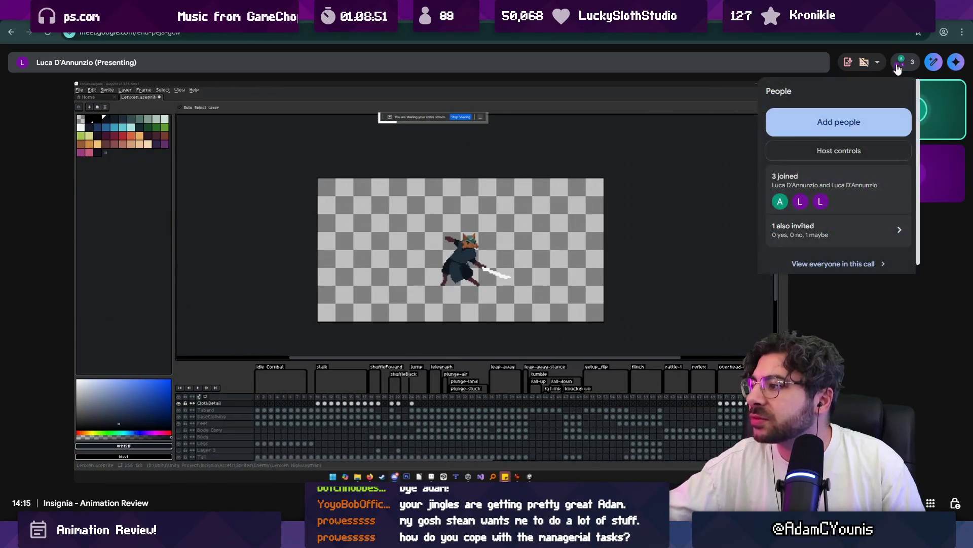
# - Close the People panel and switch back to the Insignia Figma file
pyautogui.click(686, 161)
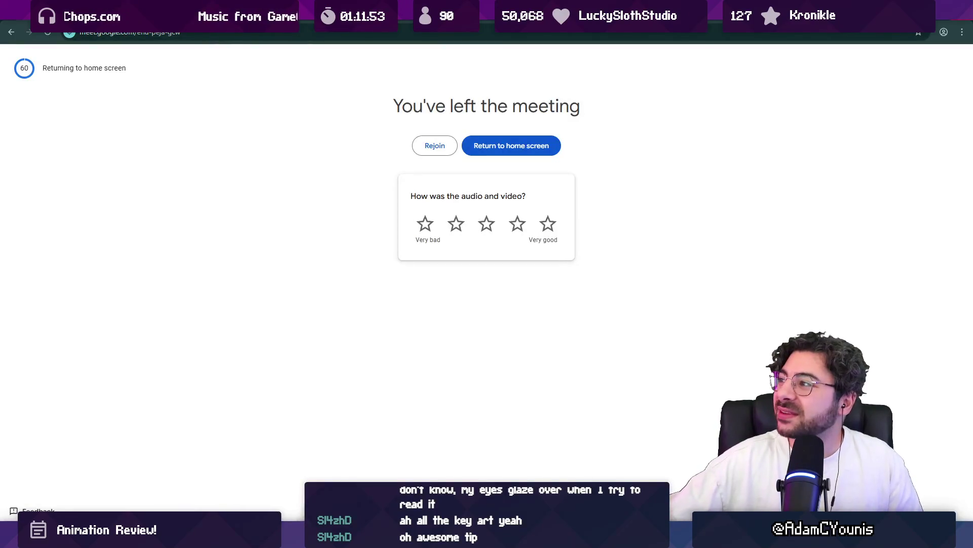
pyautogui.hotkey('alt', 'Tab')
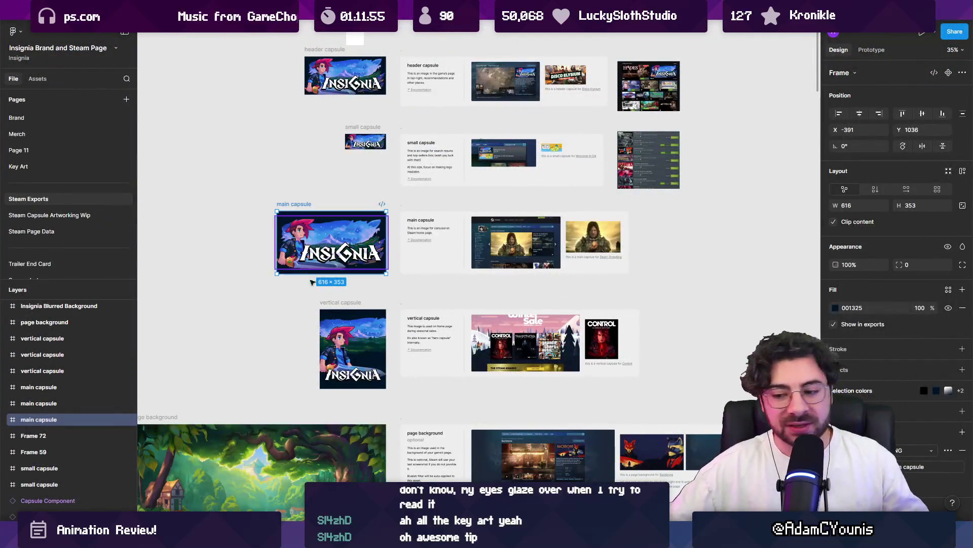
# - Zoom around the Steam Exports page's store, library and page-preview asset boards in Figma
pyautogui.hotkey('alt', 'Tab')
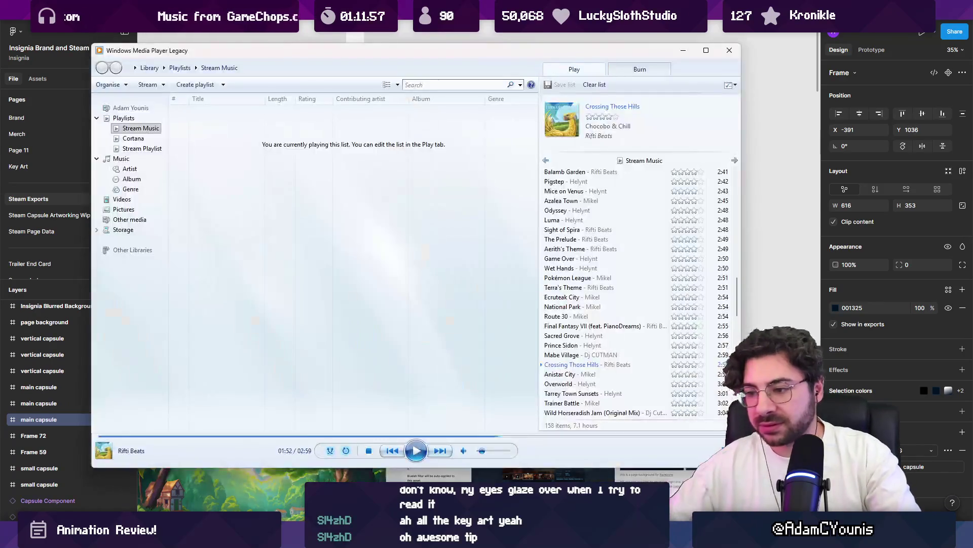
pyautogui.hotkey('alt', 'Tab')
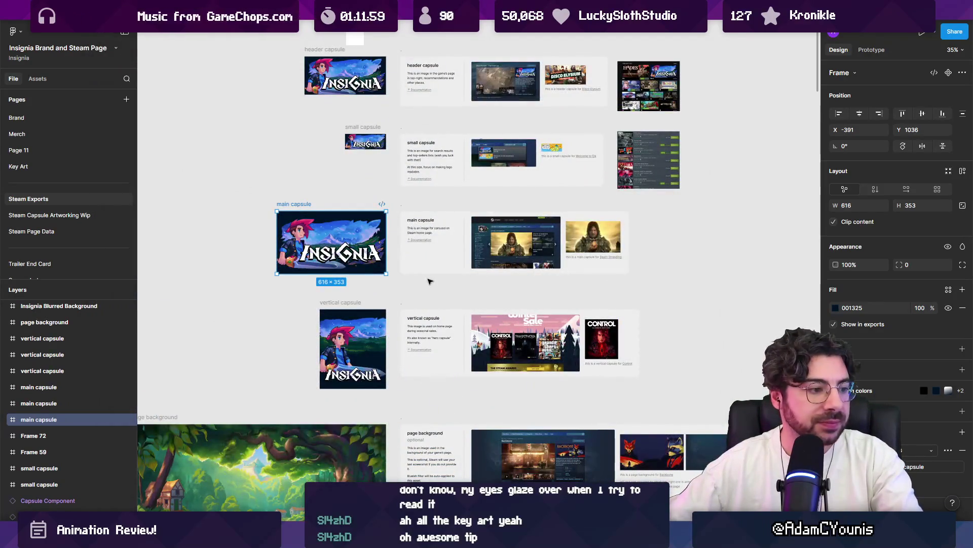
pyautogui.scroll(-2, 304, 213)
pyautogui.scroll(-3, 400, 220)
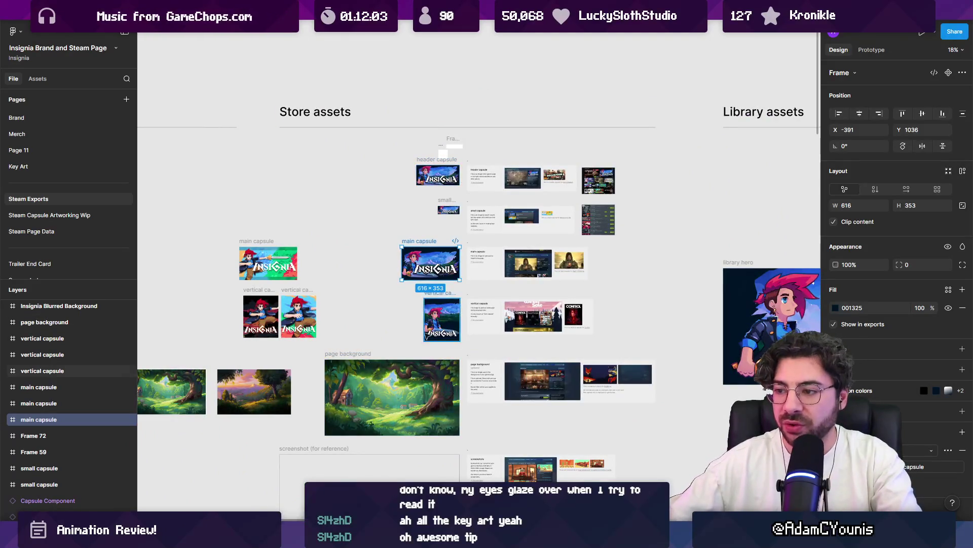
pyautogui.scroll(-4, 408, 188)
pyautogui.moveTo(487, 10)
pyautogui.scroll(3, 543, 193)
pyautogui.scroll(-5, 543, 193)
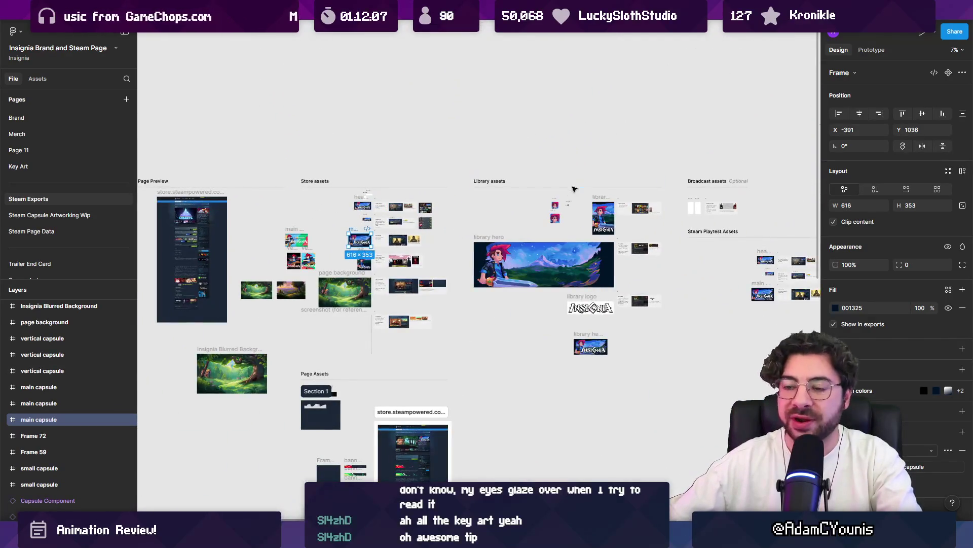
pyautogui.scroll(2, 361, 224)
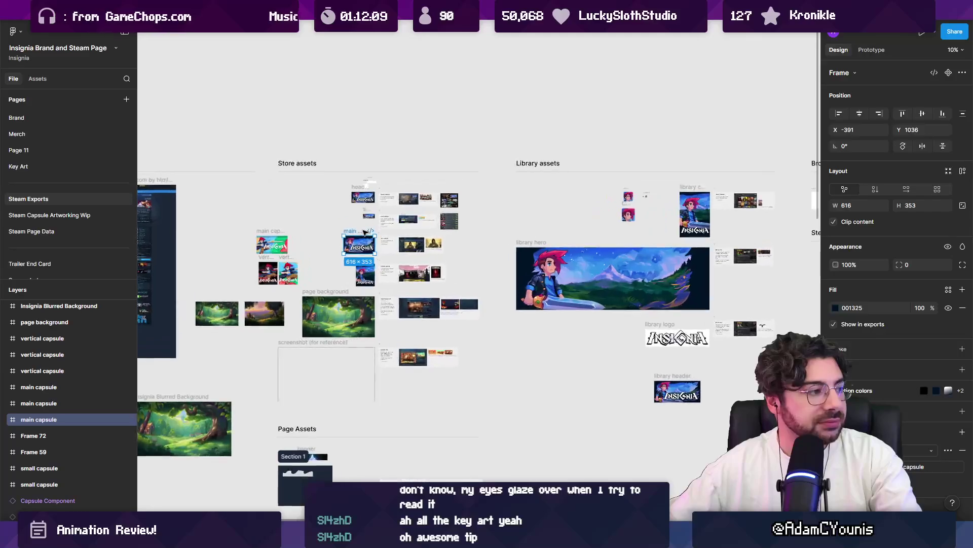
pyautogui.scroll(3, 330, 232)
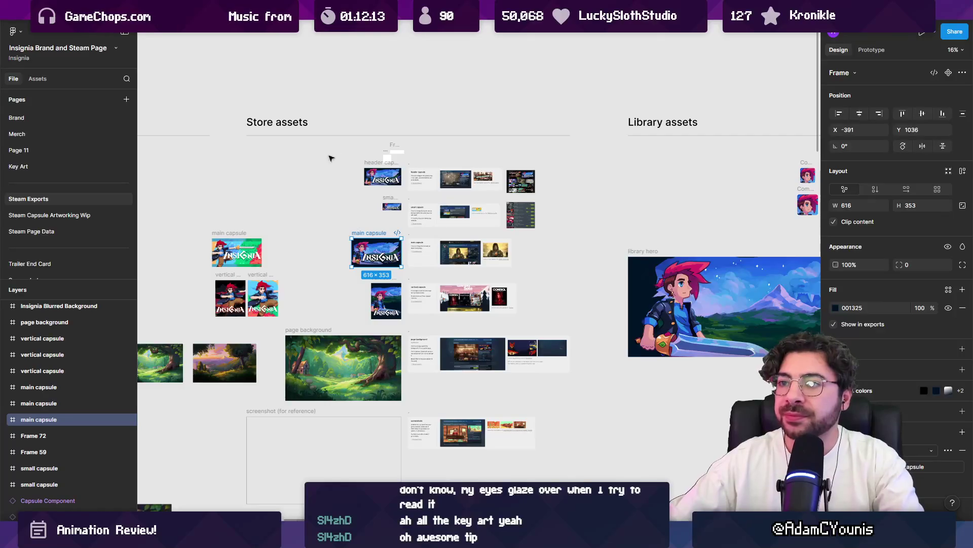
pyautogui.scroll(-3, 529, 120)
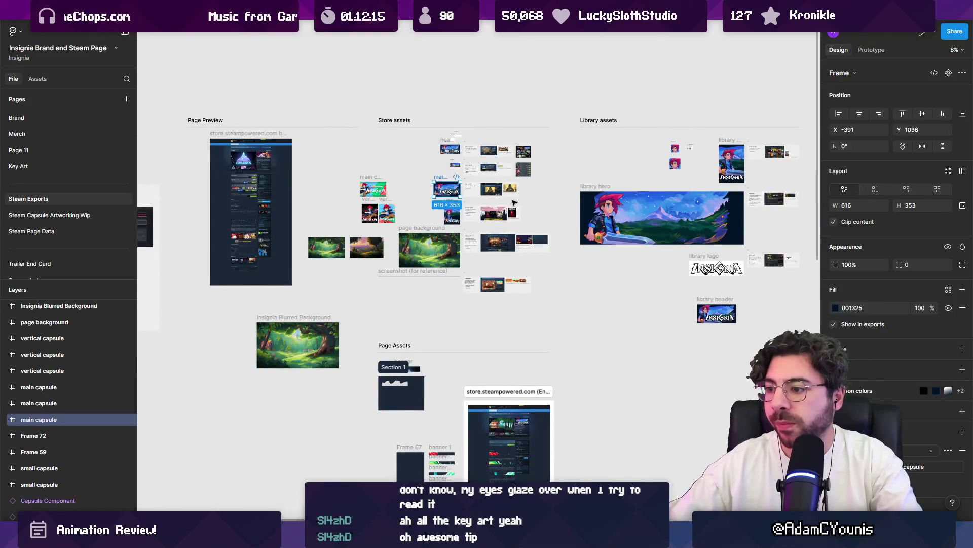
pyautogui.scroll(-2, 516, 121)
pyautogui.scroll(3, 536, 222)
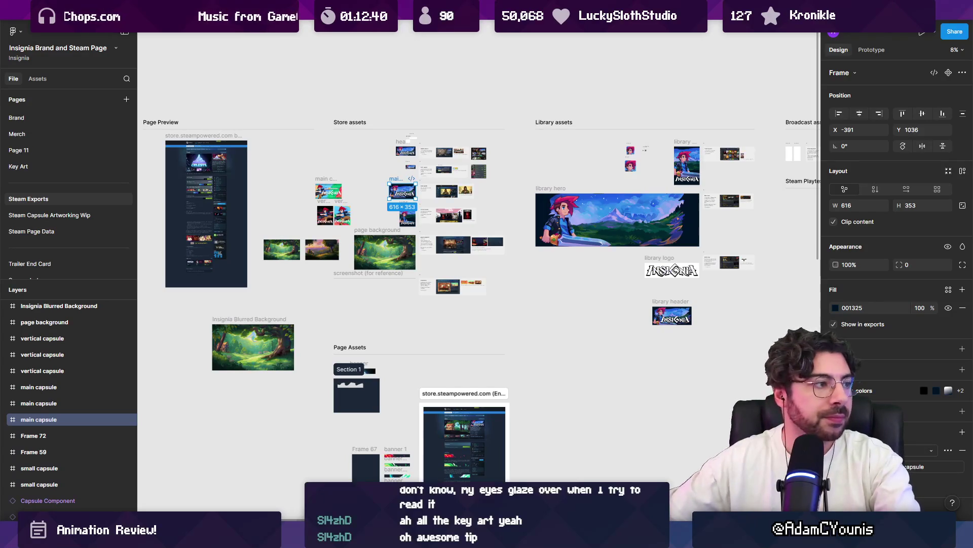
pyautogui.hotkey('alt', 'Tab')
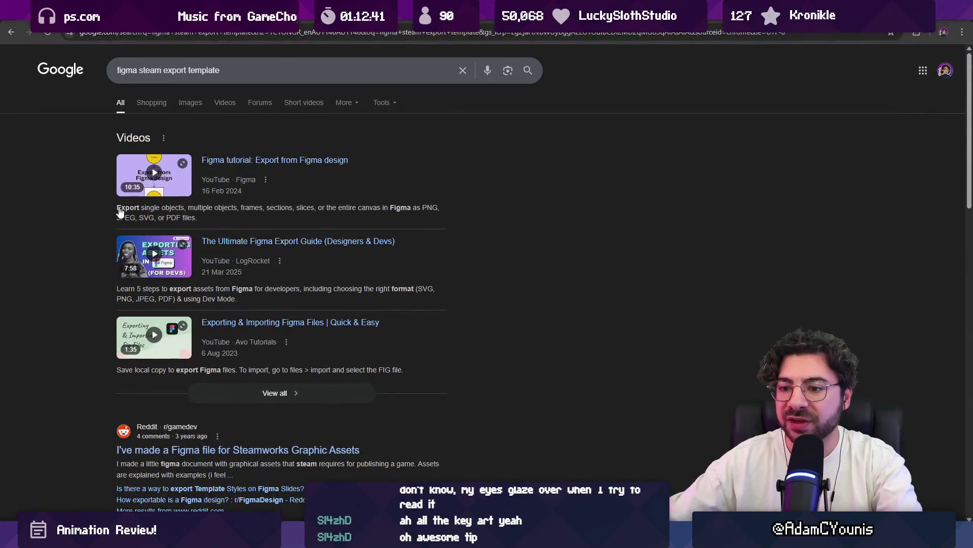
# - Open the 'Steam Assets for Export, Explained' Figma Community file page and scroll through it
pyautogui.scroll(-5, 104, 227)
pyautogui.click(174, 261)
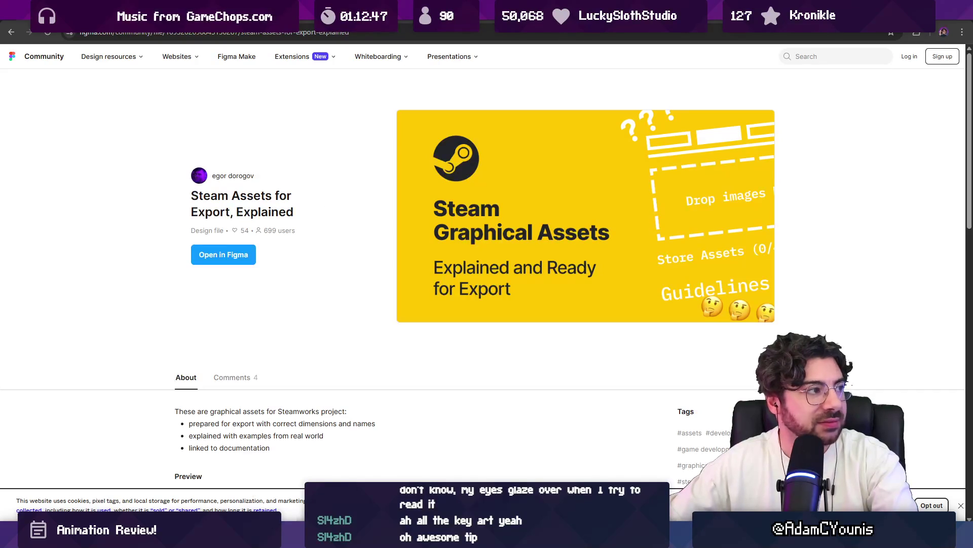
pyautogui.scroll(-5, 393, 255)
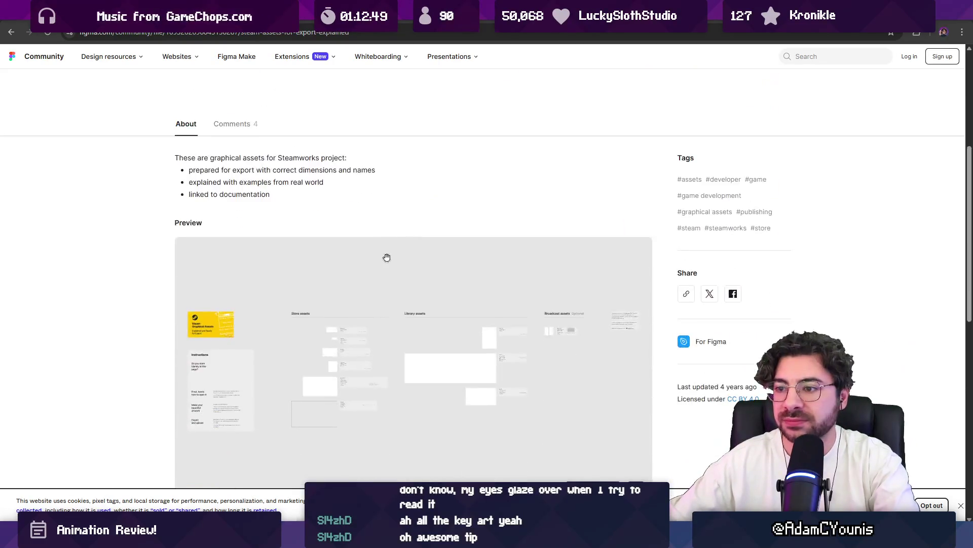
pyautogui.scroll(-5, 388, 213)
pyautogui.scroll(3, 350, 220)
pyautogui.scroll(-4, 289, 264)
pyautogui.scroll(2, 253, 266)
pyautogui.scroll(10, 251, 268)
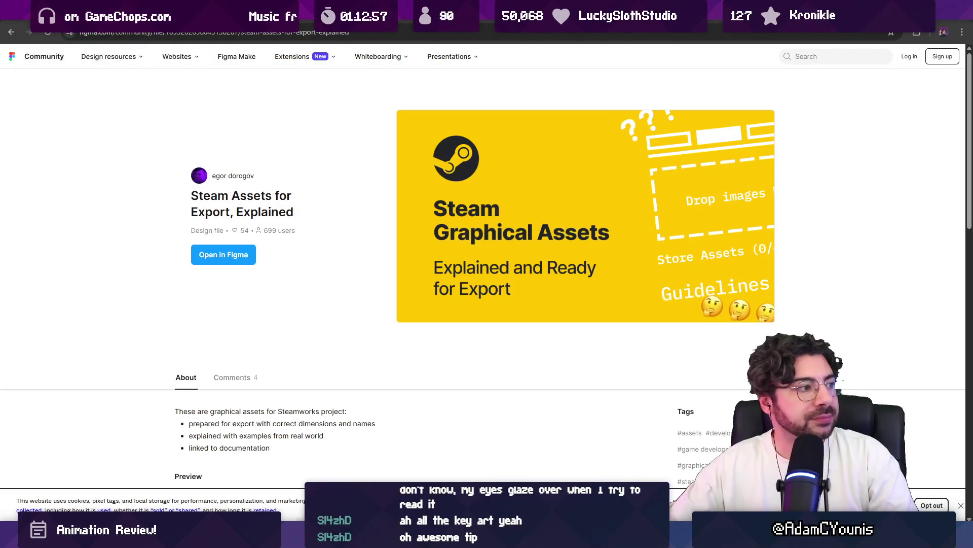
# - Copy the Community page's URL and return to the Insignia Figma file
pyautogui.click(218, 32)
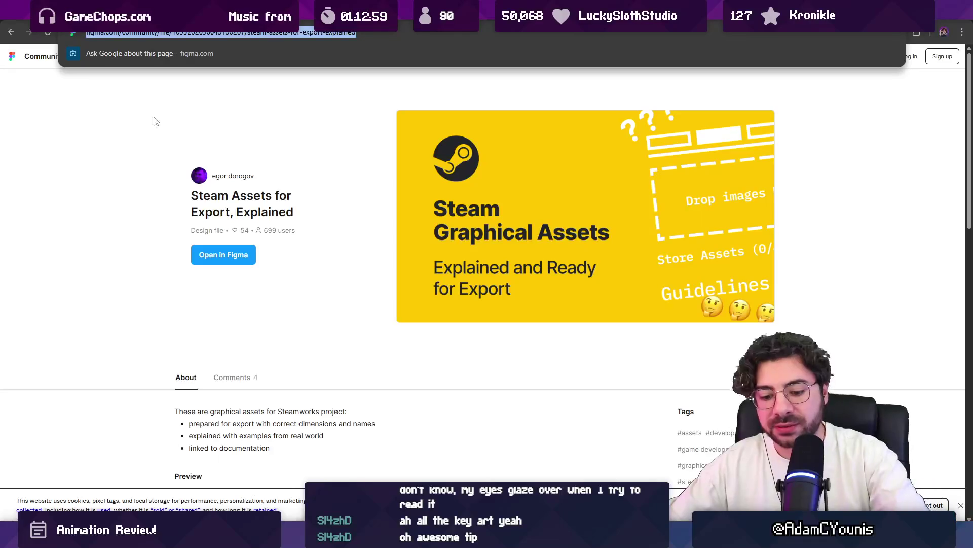
pyautogui.hotkey('ctrl', 'c')
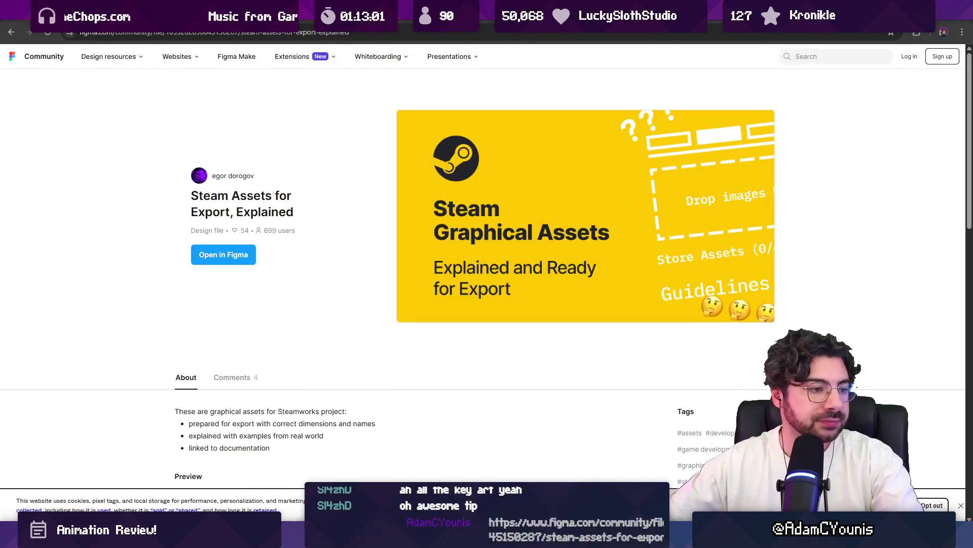
pyautogui.moveTo(292, 57)
pyautogui.click(273, 98)
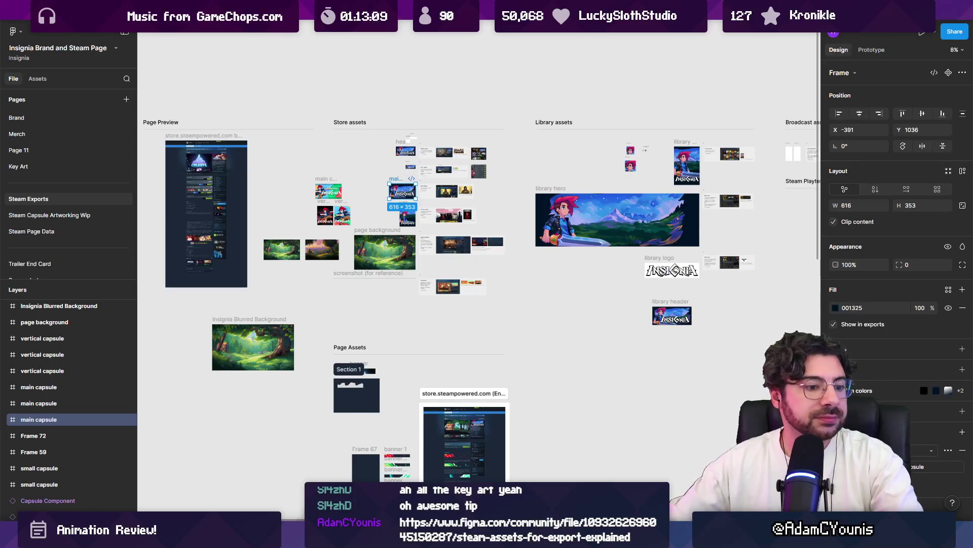
pyautogui.click(288, 145)
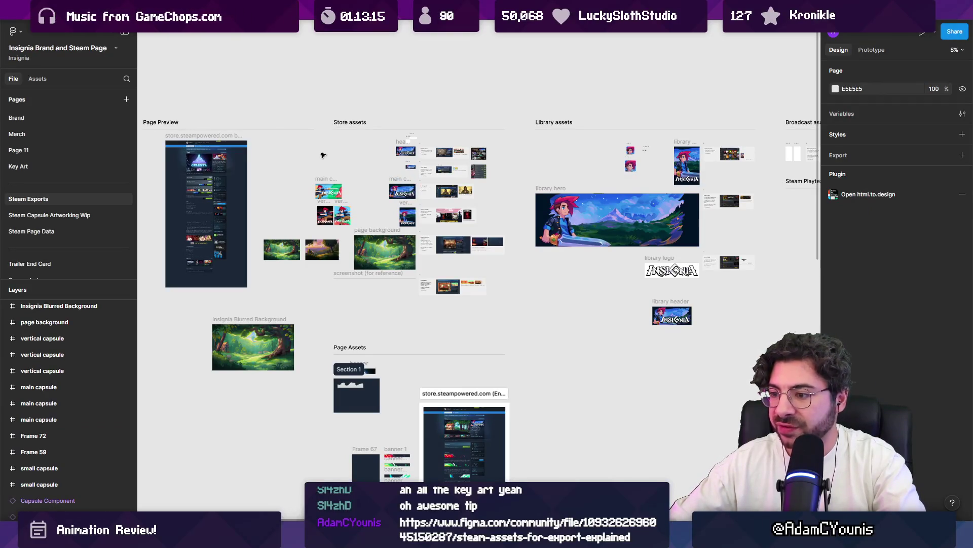
pyautogui.hscroll(5, 487, 227)
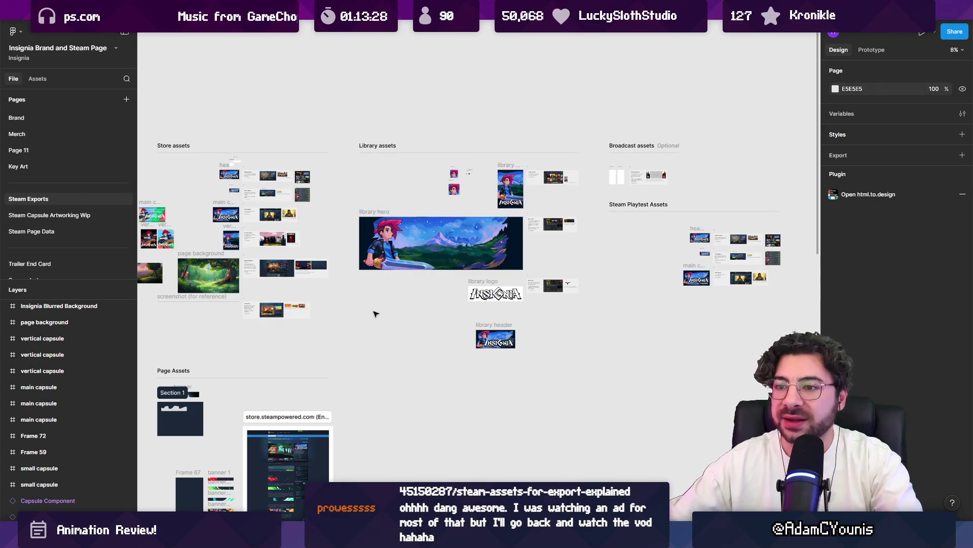
pyautogui.moveTo(375, 312); pyautogui.dragTo(466, 313)
pyautogui.scroll(5, 283, 197)
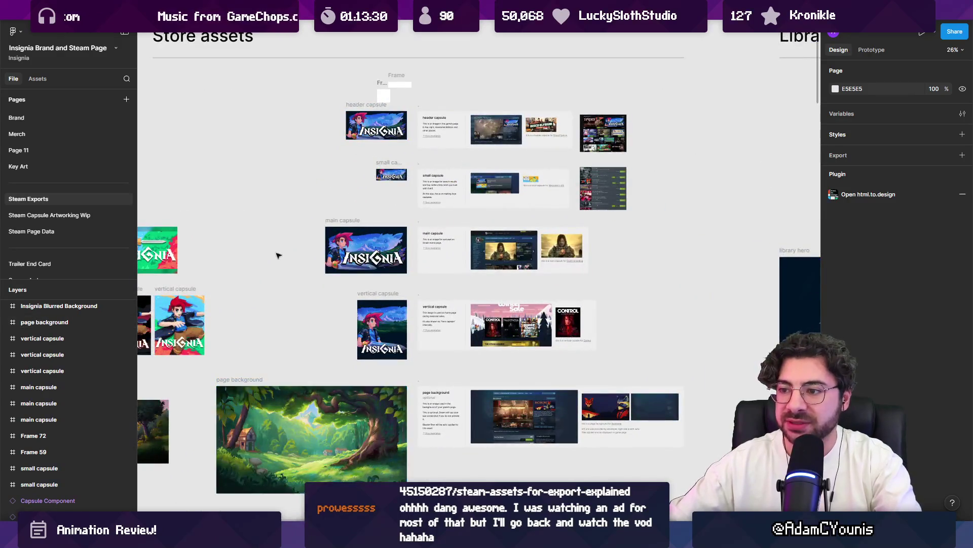
pyautogui.scroll(-2, 287, 265)
pyautogui.scroll(5, 384, 182)
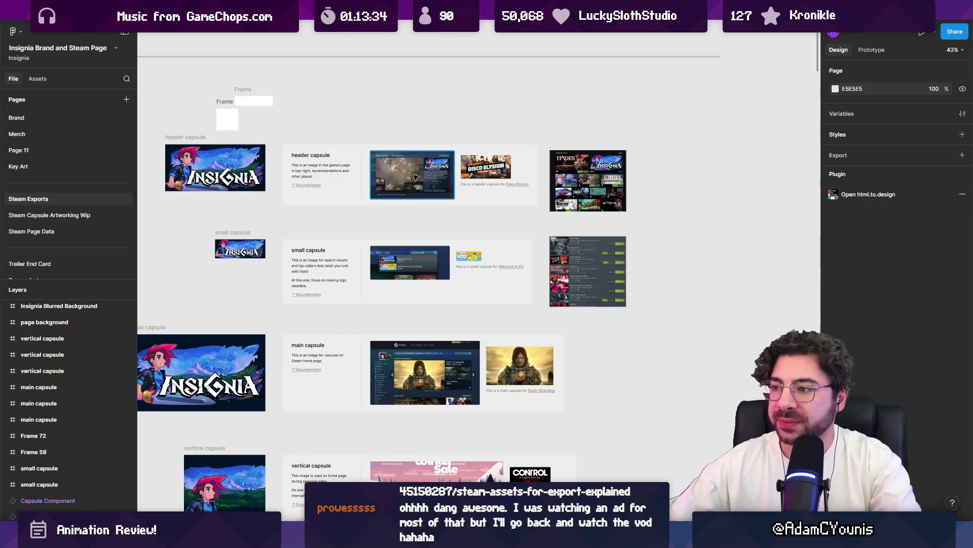
pyautogui.scroll(10, 388, 251)
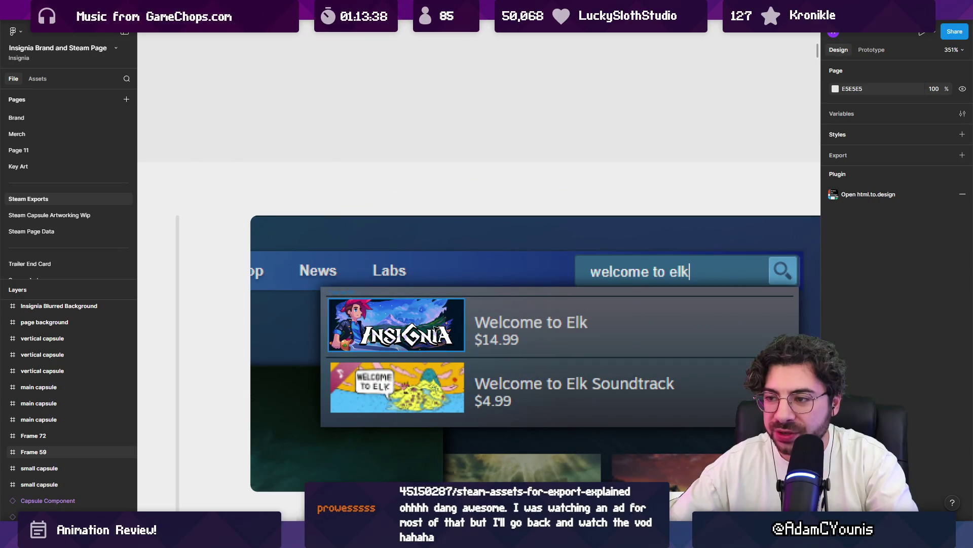
pyautogui.scroll(-8, 334, 294)
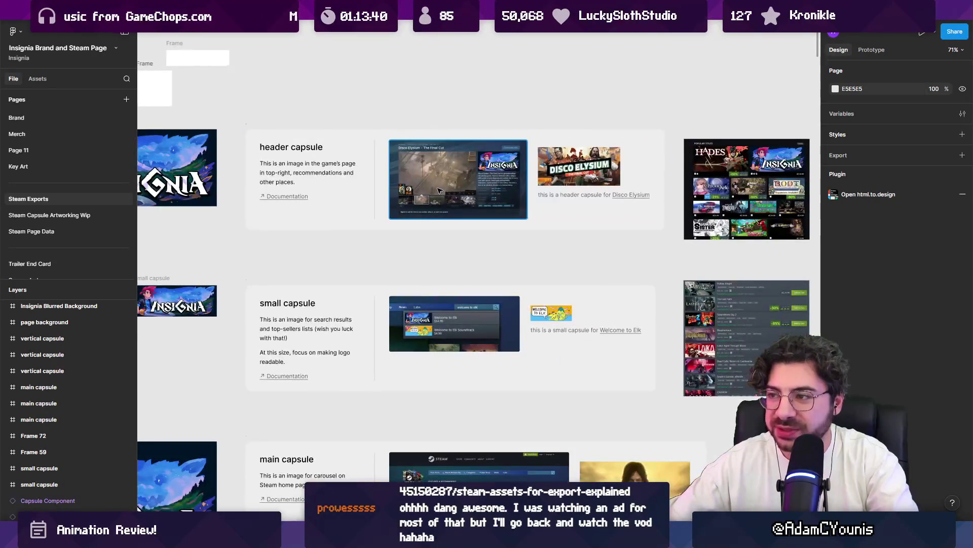
pyautogui.hotkey('shift', '0')
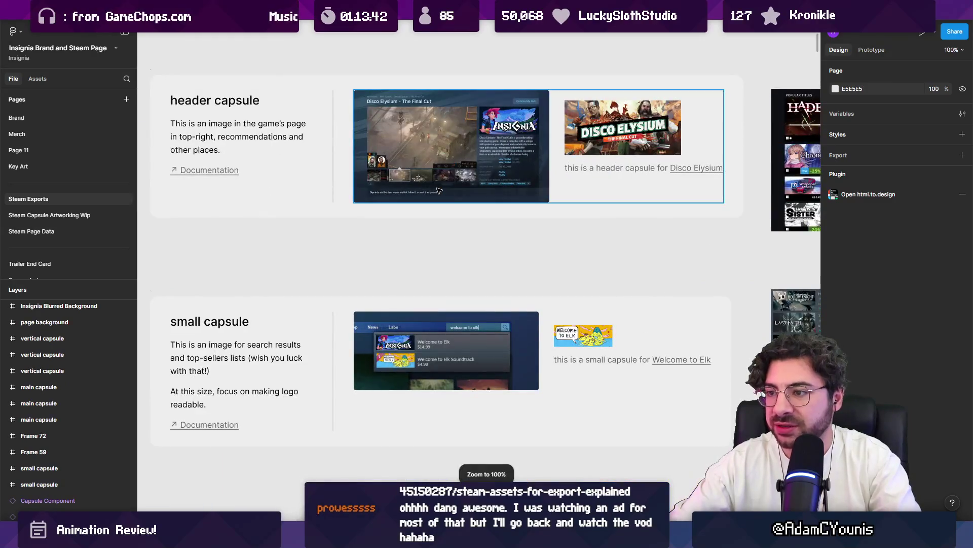
pyautogui.moveTo(440, 191)
pyautogui.mouseDown()
pyautogui.moveTo(467, 235)
pyautogui.moveTo(695, 284)
pyautogui.moveTo(413, 223)
pyautogui.mouseUp()
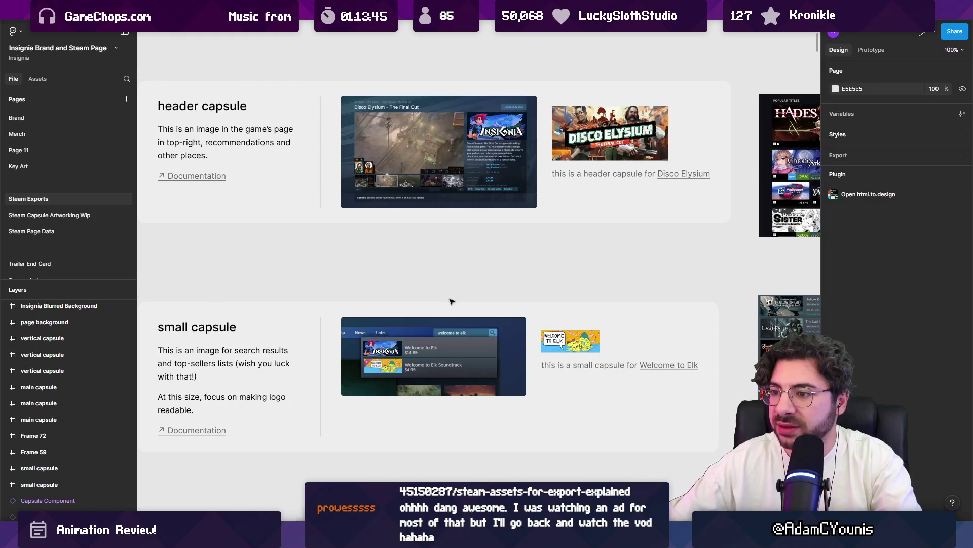
pyautogui.hotkey('ctrl', '\\')
pyautogui.scroll(5, 452, 300)
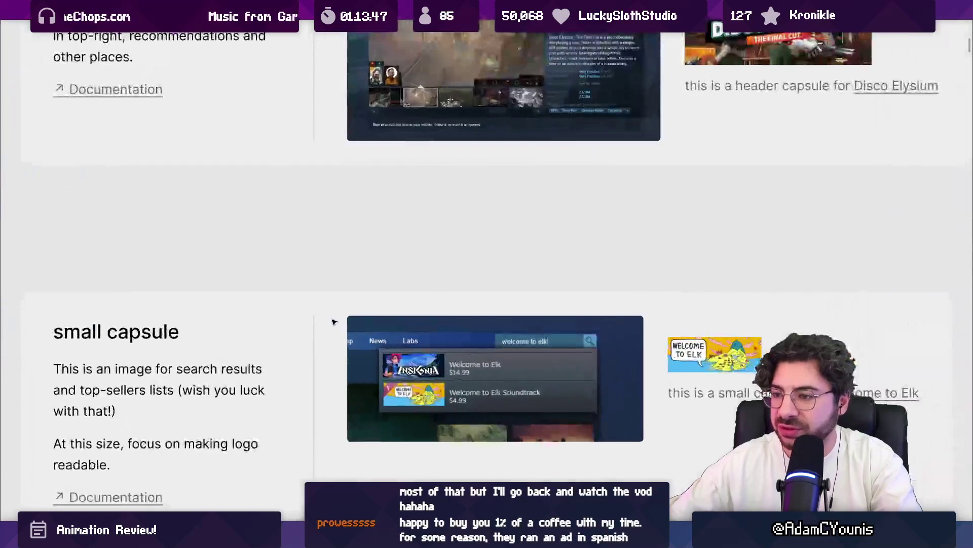
pyautogui.scroll(2, 538, 299)
pyautogui.scroll(-2, 535, 284)
pyautogui.scroll(-5, 534, 279)
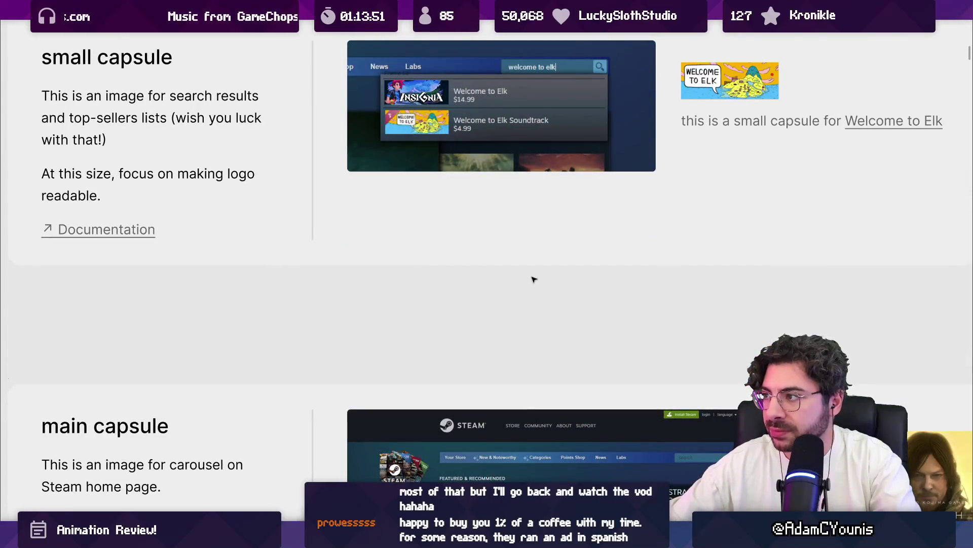
pyautogui.scroll(-5, 534, 280)
pyautogui.scroll(-6, 534, 276)
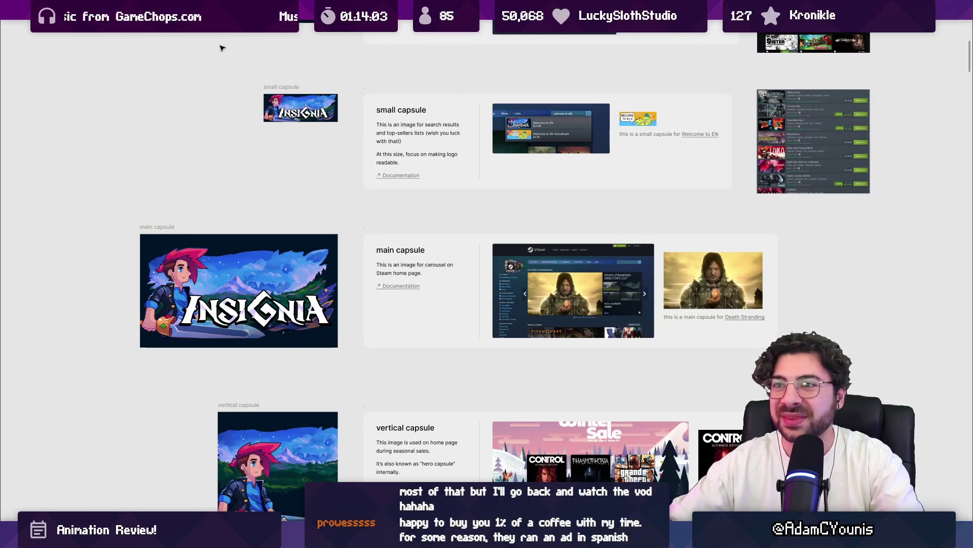
pyautogui.hscroll(5, 541, 85)
pyautogui.scroll(-3, 541, 85)
pyautogui.scroll(-10, 423, 79)
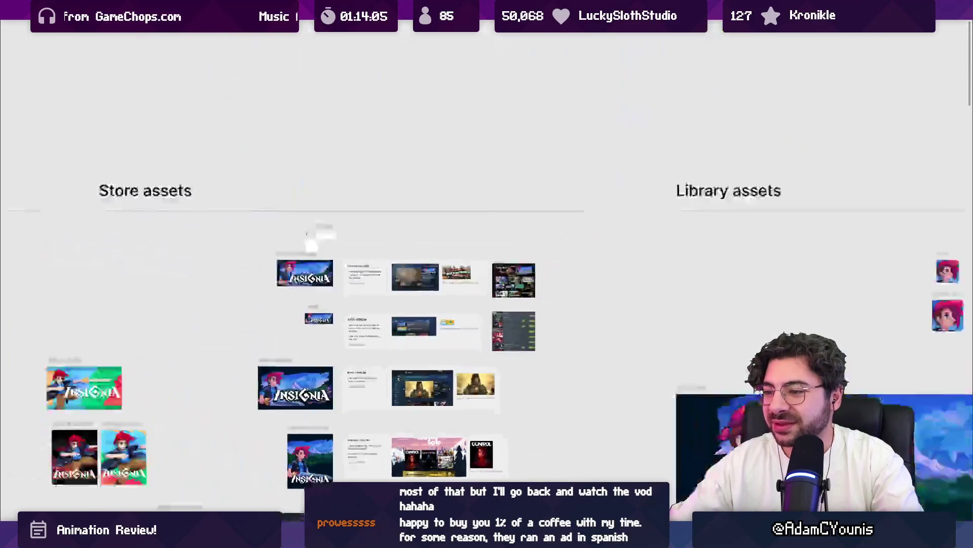
pyautogui.scroll(-3, 431, 179)
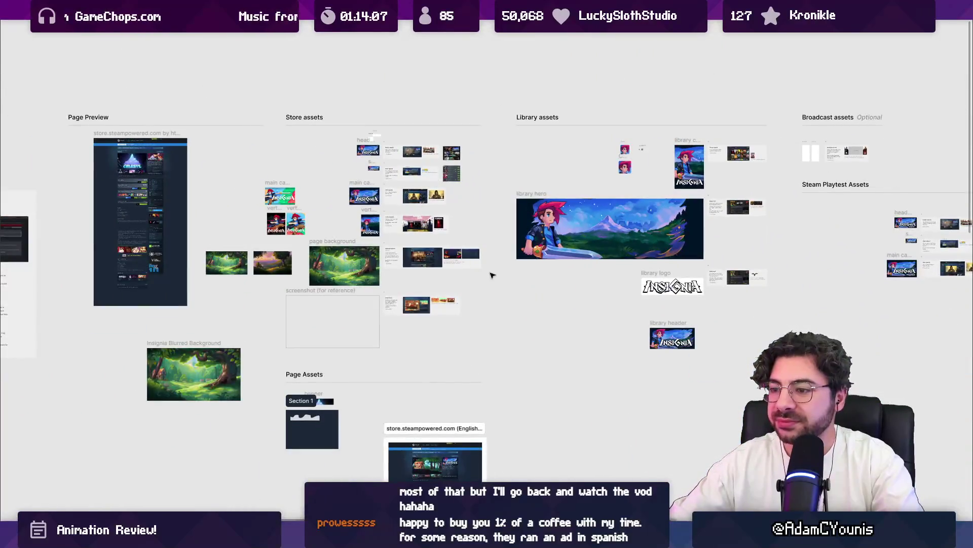
pyautogui.hotkey('ctrl', '\\')
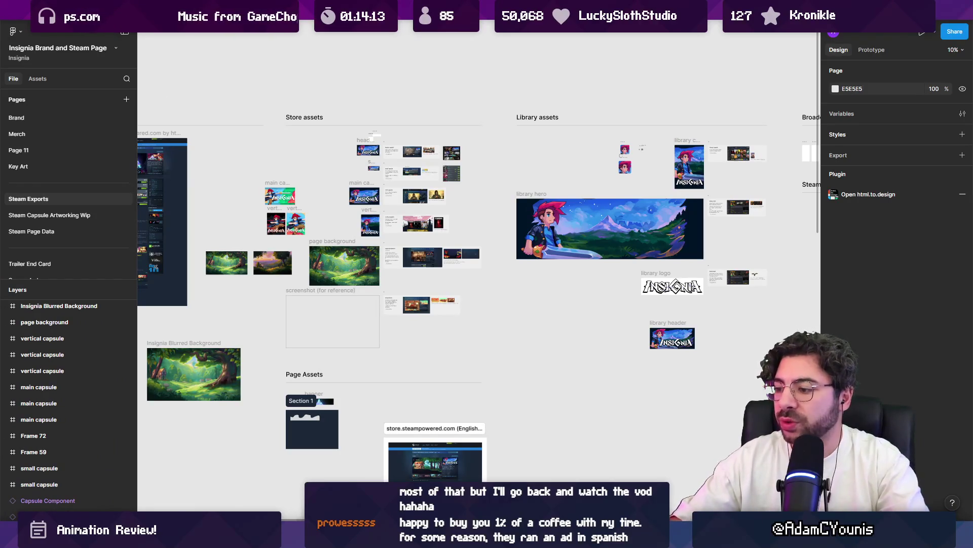
pyautogui.moveTo(376, 539)
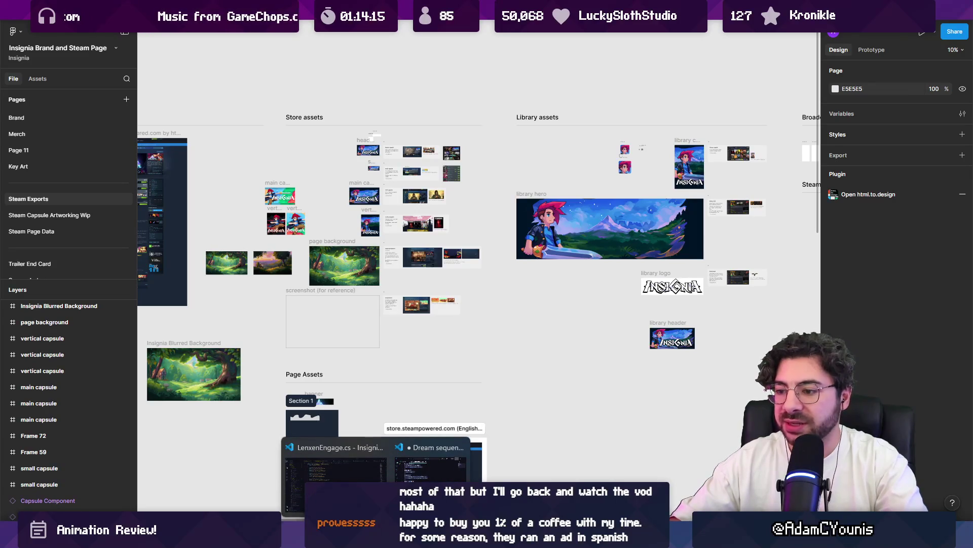
# - Bring up the Dream sequence sound-effects notes in VS Code, select them, then rest on blank line 14
pyautogui.click(431, 469)
pyautogui.click(413, 314)
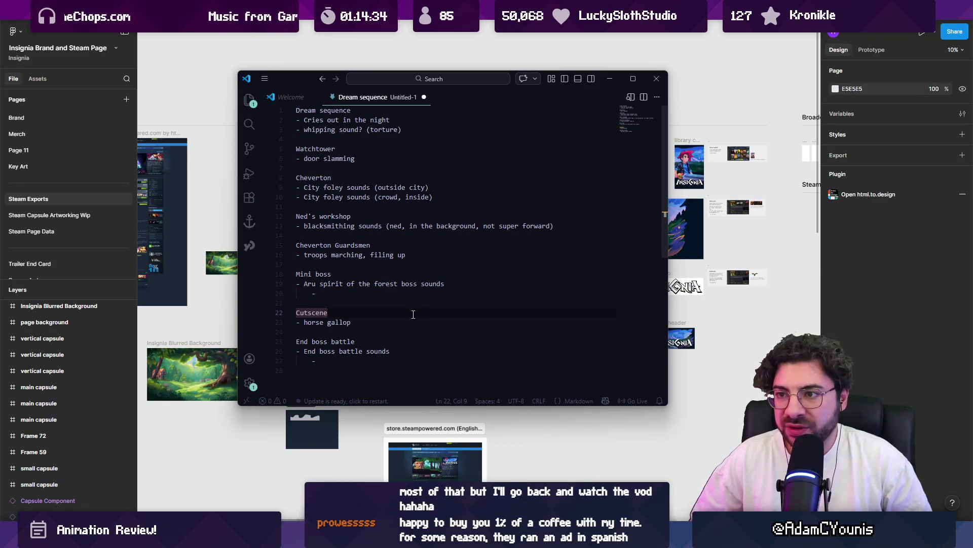
pyautogui.moveTo(391, 358); pyautogui.dragTo(297, 108)
pyautogui.click(341, 237)
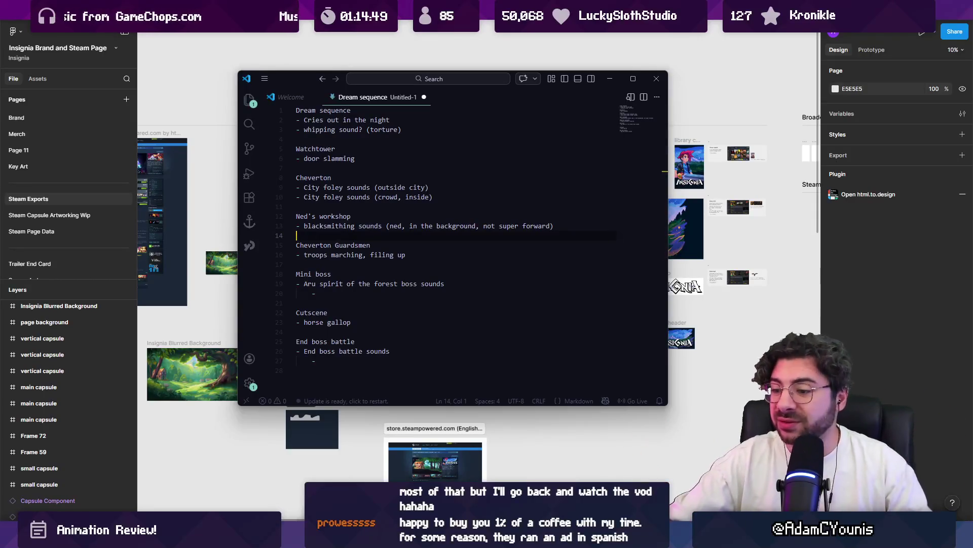
pyautogui.hotkey('alt', 'Tab')
# - Scroll and pan the Unity scene, then return to Figma and switch to the Insignia Production file
pyautogui.scroll(-4, 482, 203)
pyautogui.scroll(1, 505, 291)
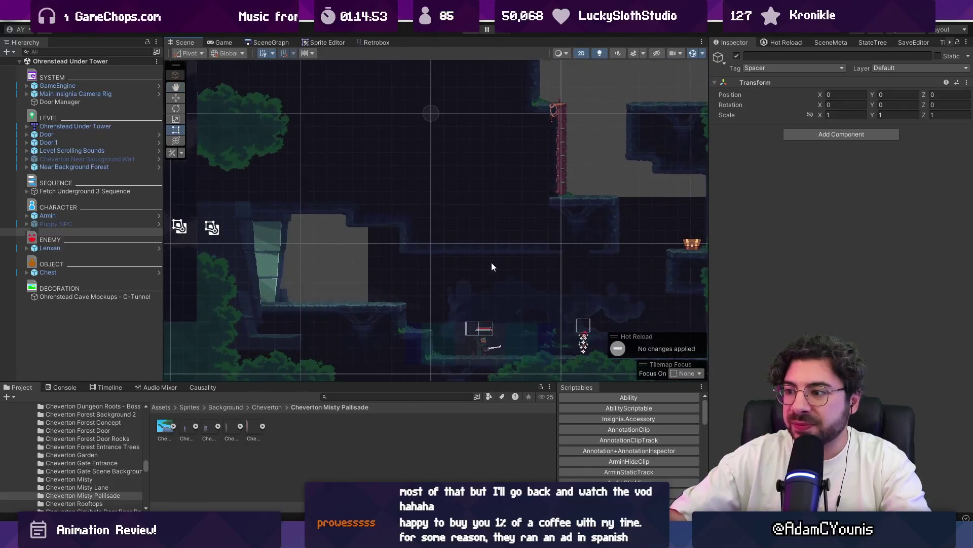
pyautogui.moveTo(491, 263); pyautogui.dragTo(449, 236)
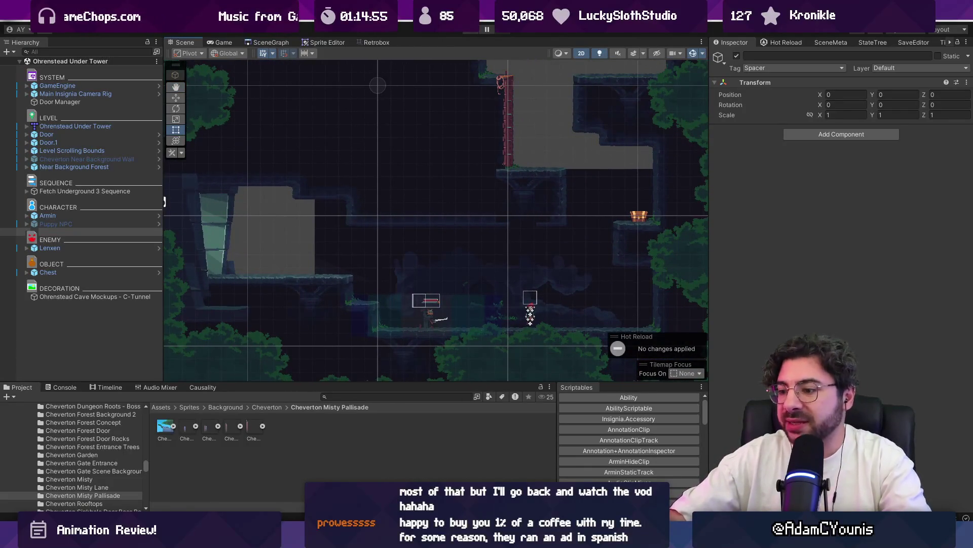
pyautogui.hotkey('alt', 'Tab')
pyautogui.scroll(-3, 471, 238)
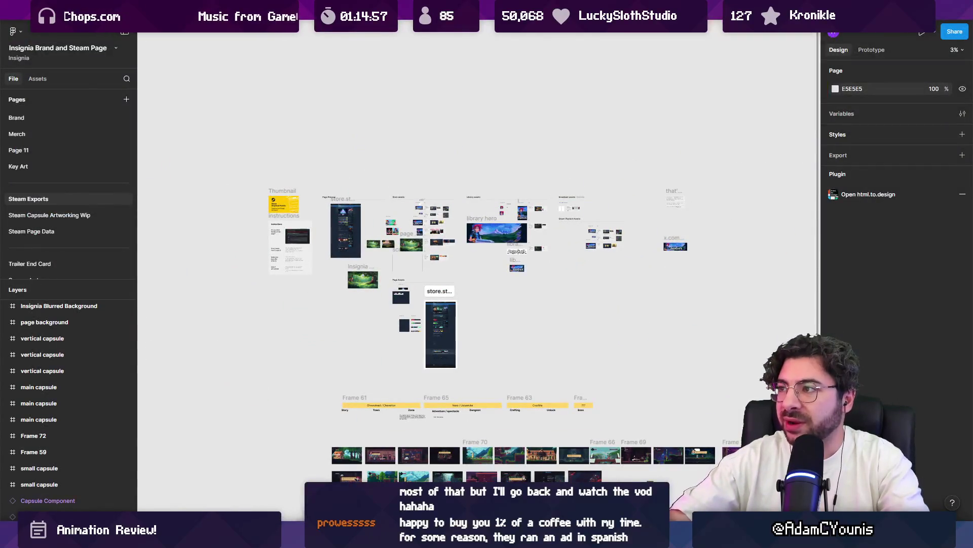
pyautogui.hotkey('ctrl', 'Tab')
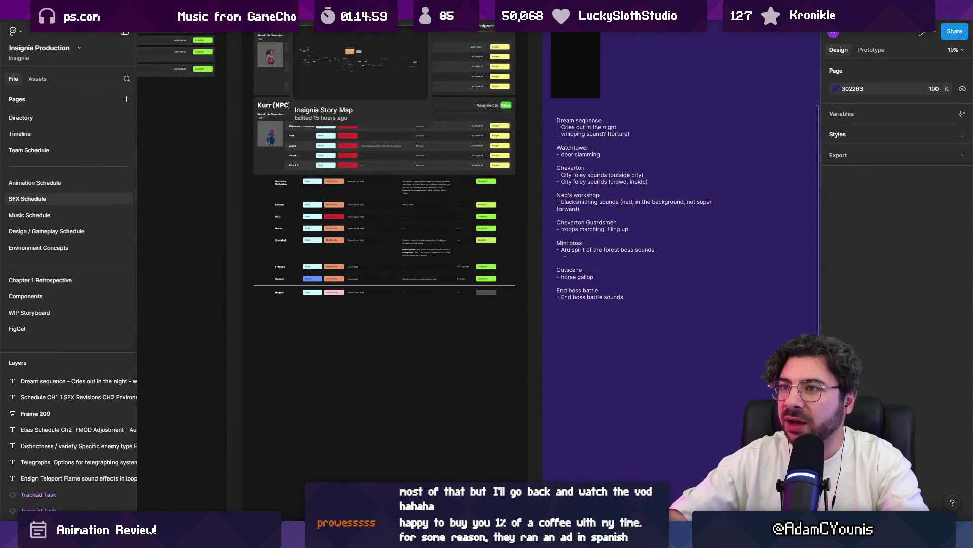
# - Hide the Figma interface and zoom around the Insignia board's Chapter 2 Story timeline
pyautogui.scroll(-5, 428, 263)
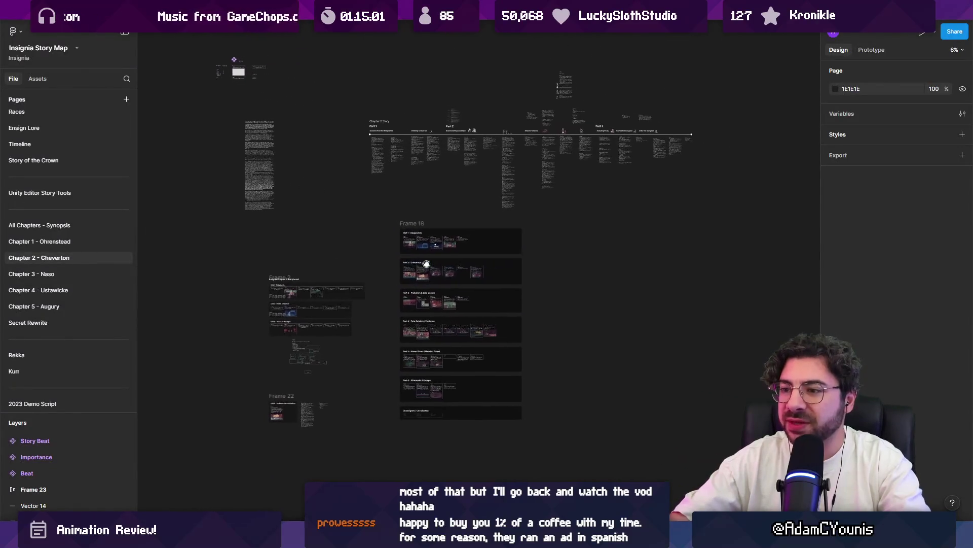
pyautogui.hotkey('ctrl', '\\')
pyautogui.scroll(4, 428, 259)
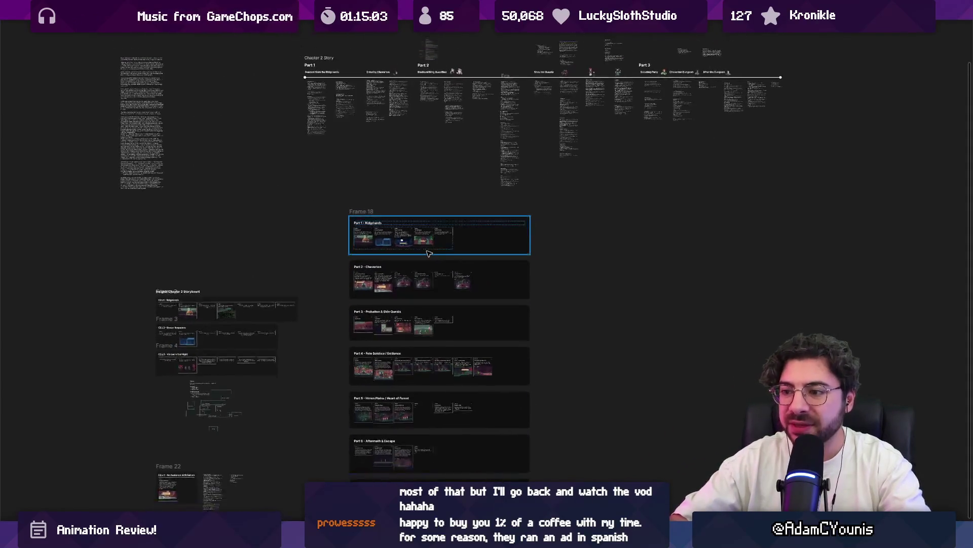
pyautogui.scroll(-1, 429, 254)
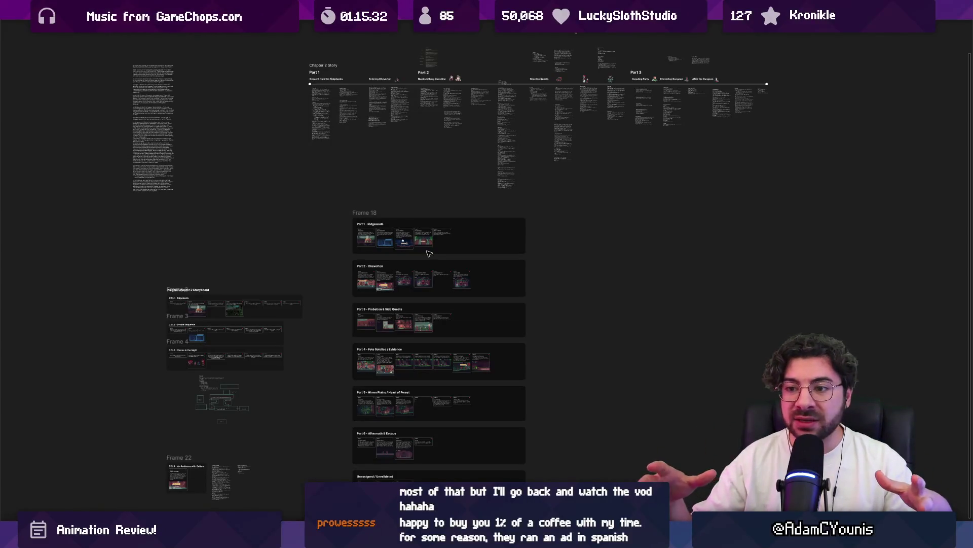
pyautogui.scroll(5, 429, 253)
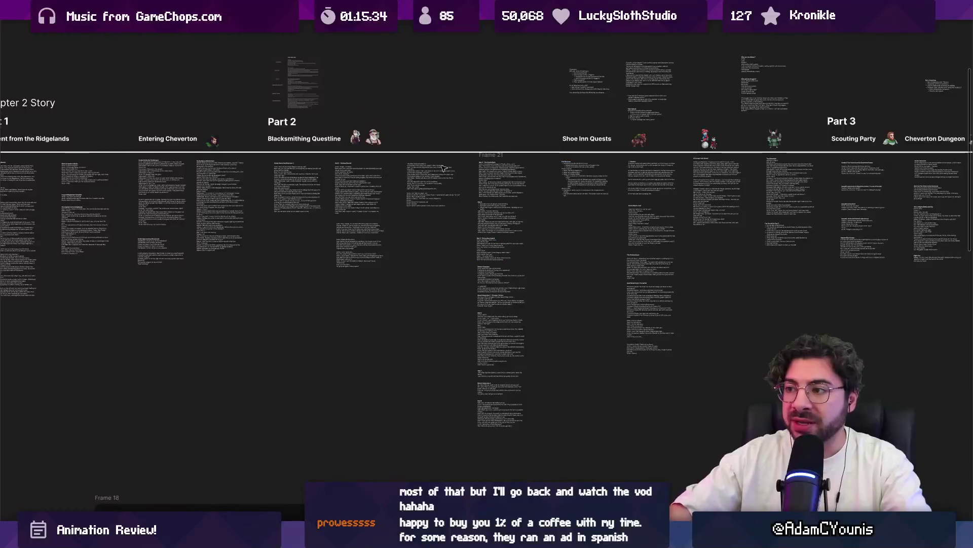
pyautogui.scroll(-5, 551, 263)
pyautogui.scroll(-5, 552, 263)
pyautogui.scroll(-5, 480, 252)
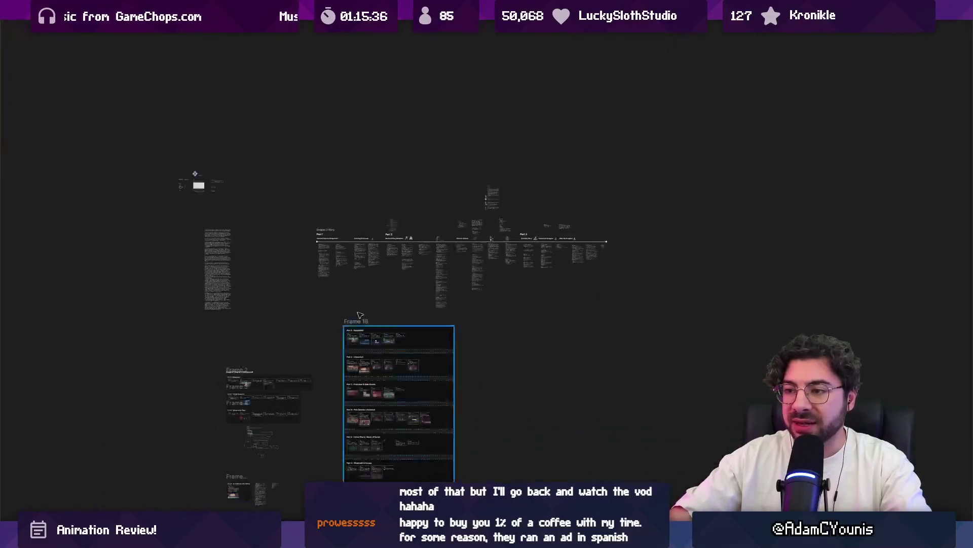
# - Marquee-select the Chapter 2 Story timeline columns and text document, then clear the selection
pyautogui.moveTo(286, 228)
pyautogui.mouseDown()
pyautogui.moveTo(609, 282)
pyautogui.moveTo(641, 307)
pyautogui.mouseUp()
pyautogui.click(220, 266)
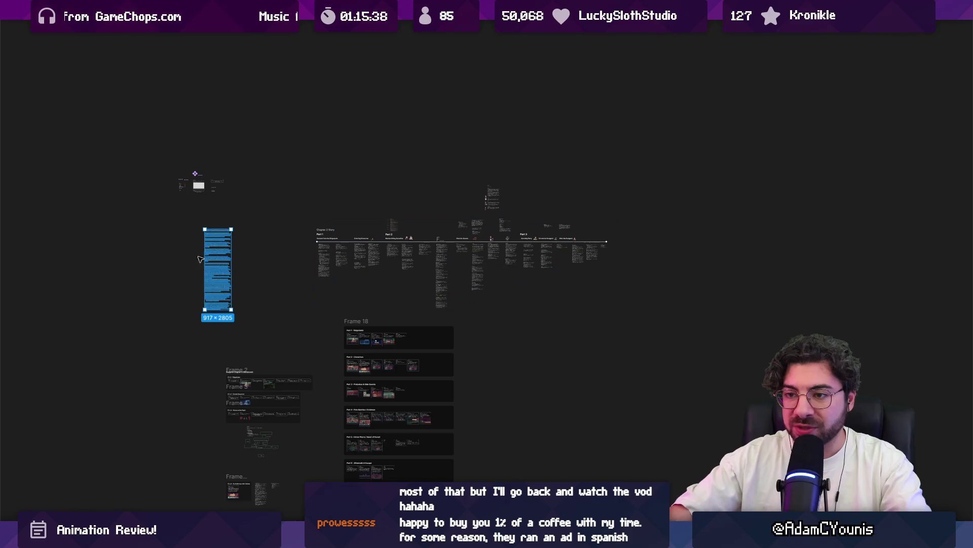
pyautogui.moveTo(279, 248); pyautogui.dragTo(640, 308)
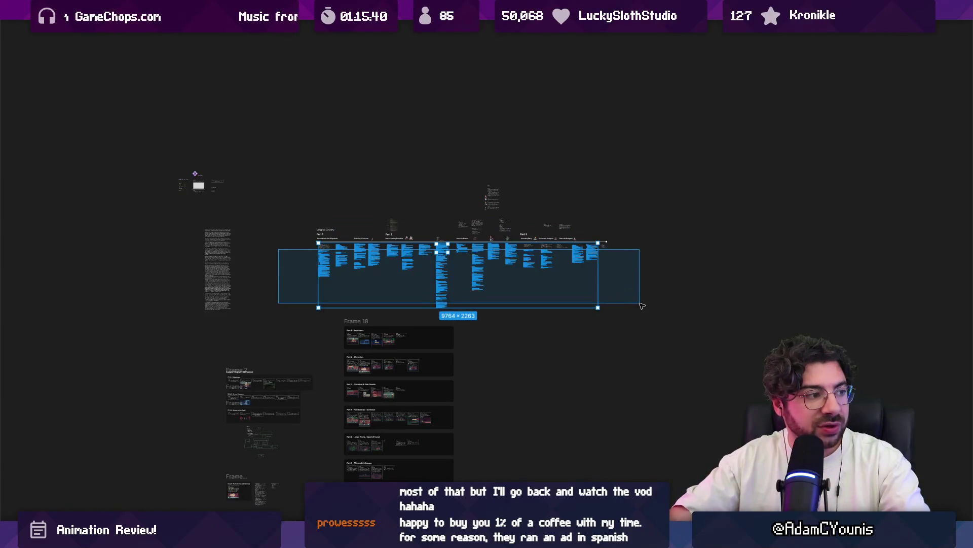
pyautogui.click(601, 329)
pyautogui.scroll(5, 560, 276)
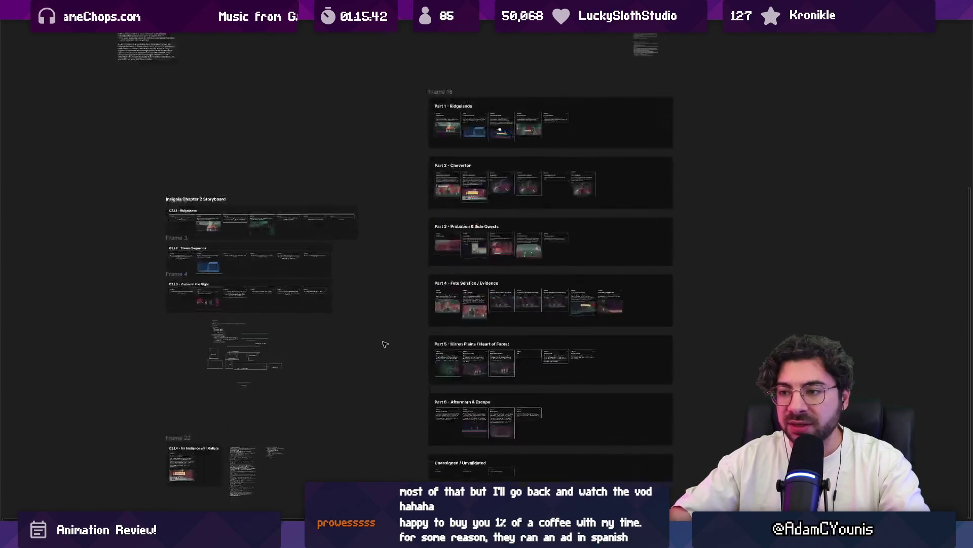
pyautogui.moveTo(409, 78)
pyautogui.mouseDown()
pyautogui.moveTo(674, 152)
pyautogui.moveTo(691, 482)
pyautogui.mouseUp()
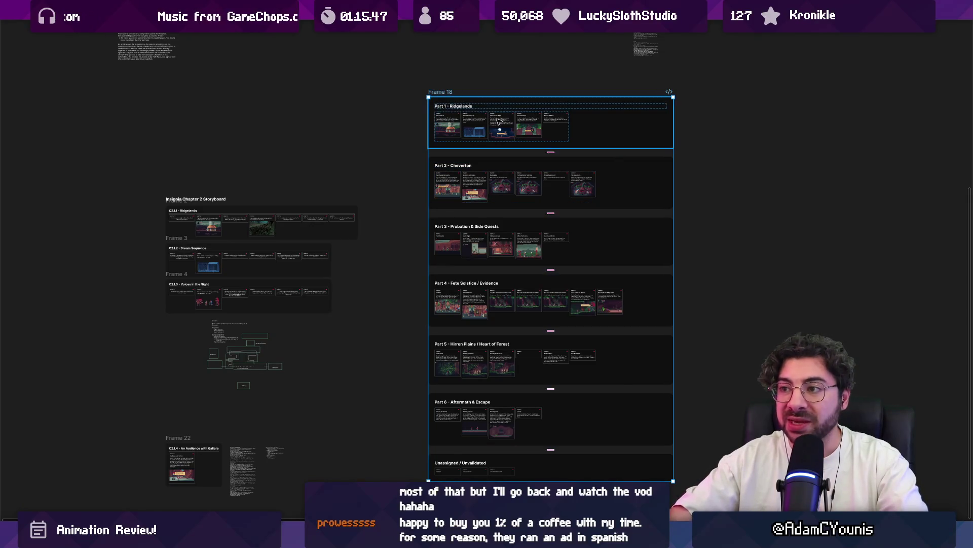
pyautogui.scroll(5, 120, 242)
pyautogui.moveTo(189, 125); pyautogui.dragTo(647, 394)
pyautogui.hscroll(5, 558, 304)
pyautogui.scroll(2, 558, 304)
pyautogui.hscroll(-3, 497, 217)
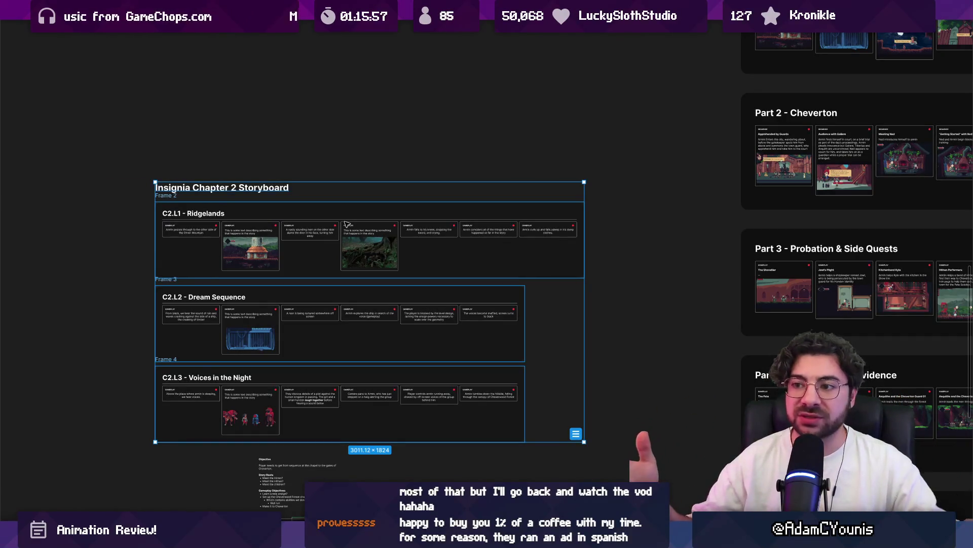
pyautogui.scroll(5, 267, 244)
pyautogui.click(315, 108)
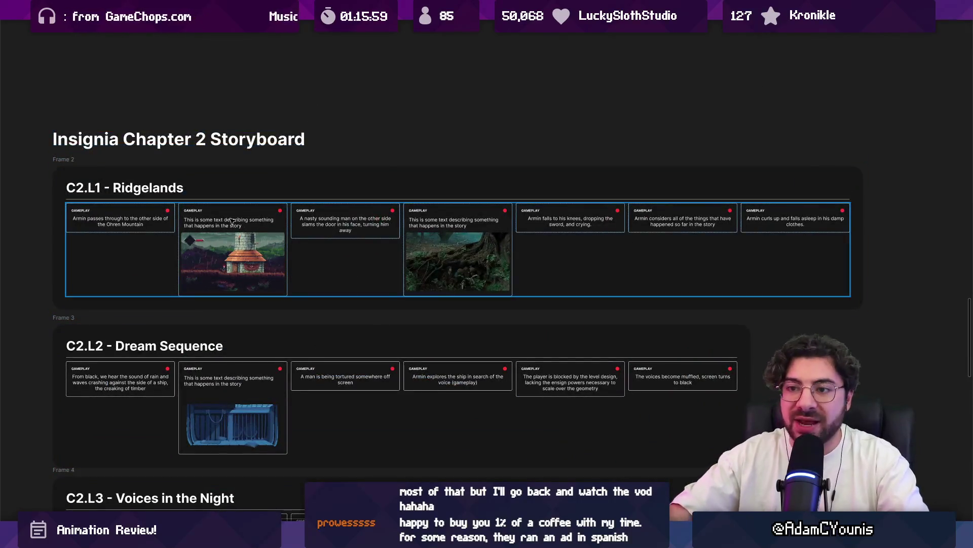
pyautogui.scroll(3, 201, 212)
pyautogui.scroll(1, 201, 212)
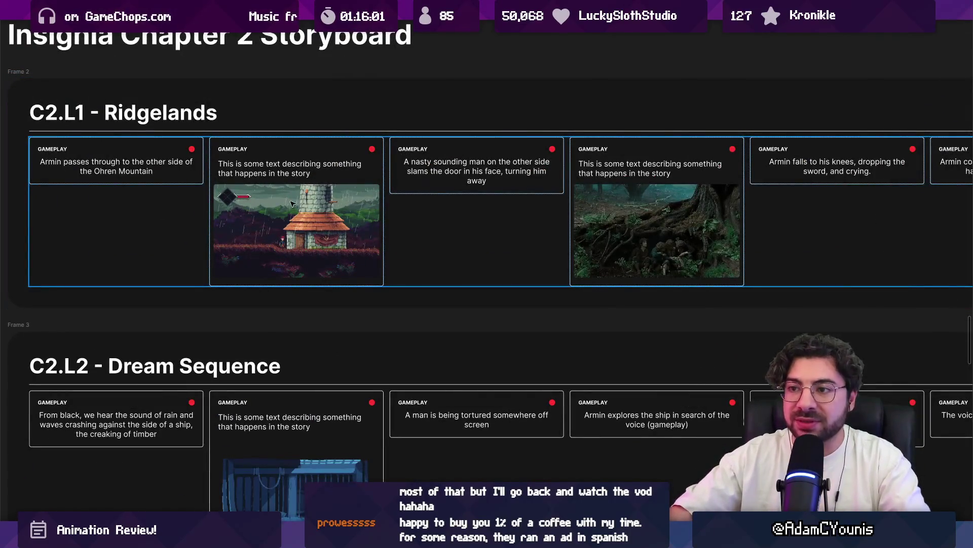
pyautogui.scroll(-5, 649, 223)
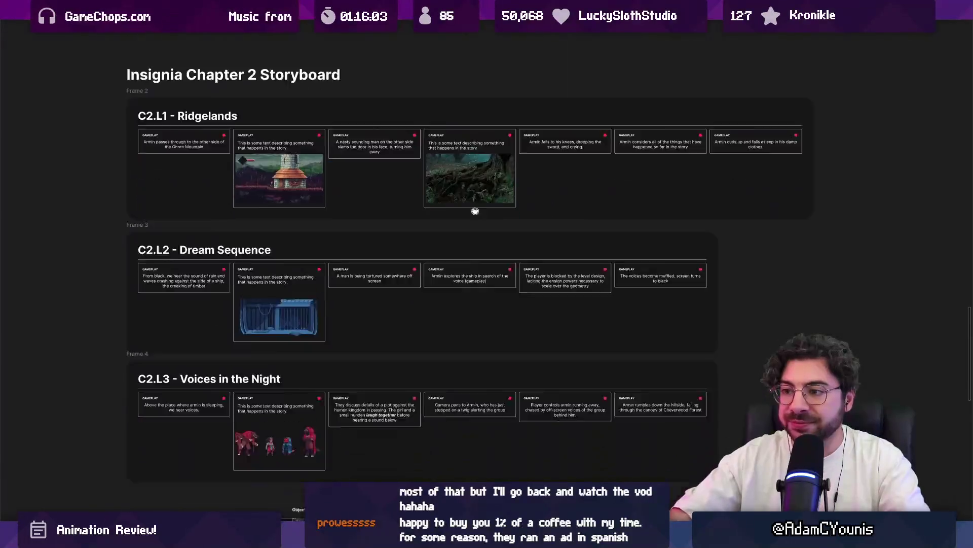
pyautogui.scroll(-2, 482, 226)
pyautogui.scroll(2, 516, 255)
pyautogui.scroll(-3, 516, 255)
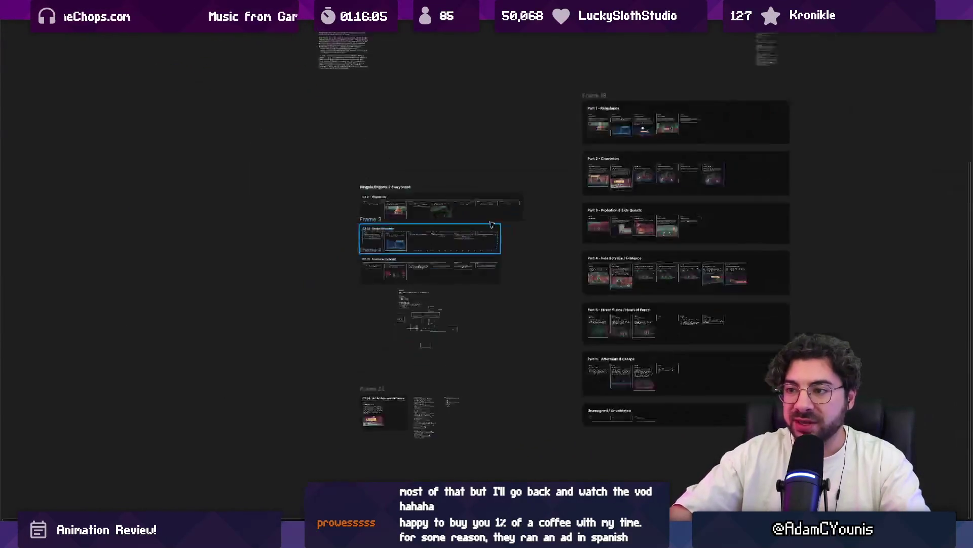
pyautogui.scroll(5, 234, 190)
pyautogui.moveTo(385, 405)
pyautogui.mouseDown()
pyautogui.moveTo(384, 265)
pyautogui.moveTo(369, 154)
pyautogui.moveTo(376, 317)
pyautogui.moveTo(371, 203)
pyautogui.moveTo(370, 299)
pyautogui.mouseUp()
pyautogui.scroll(-1, 376, 317)
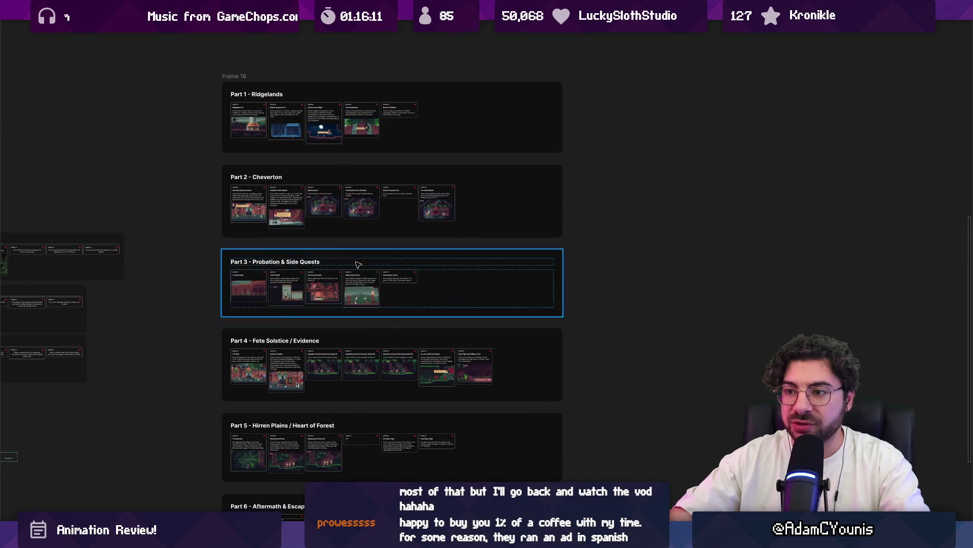
pyautogui.scroll(-2, 347, 252)
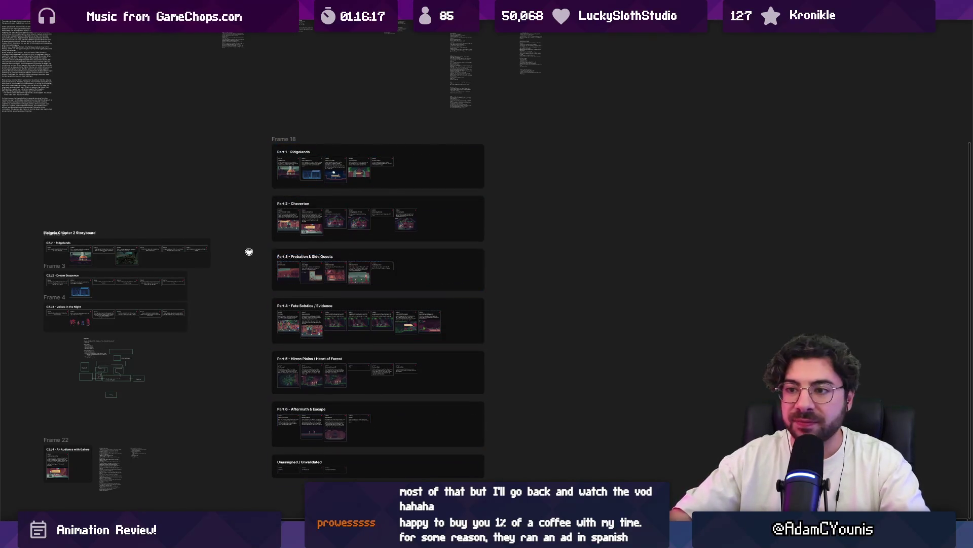
pyautogui.moveTo(250, 252); pyautogui.dragTo(285, 283)
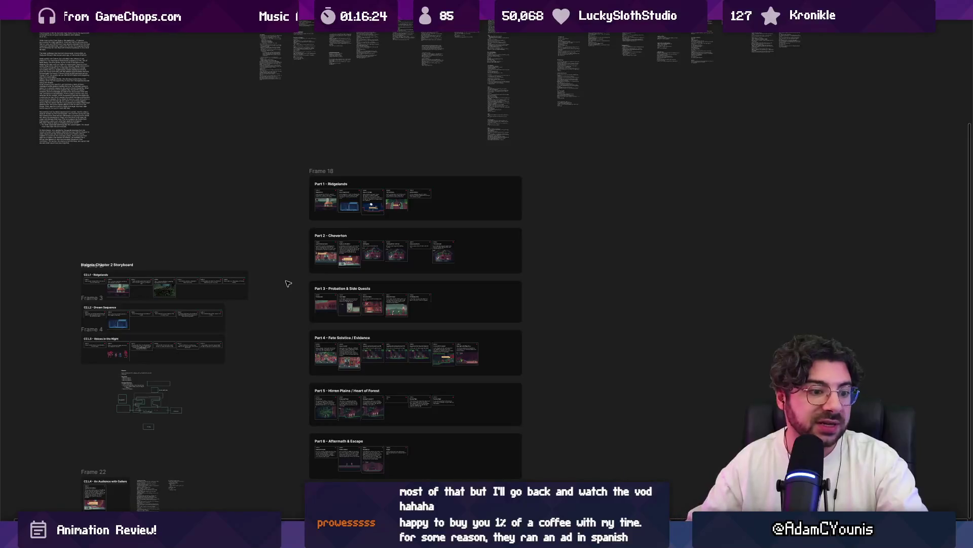
pyautogui.scroll(5, 229, 315)
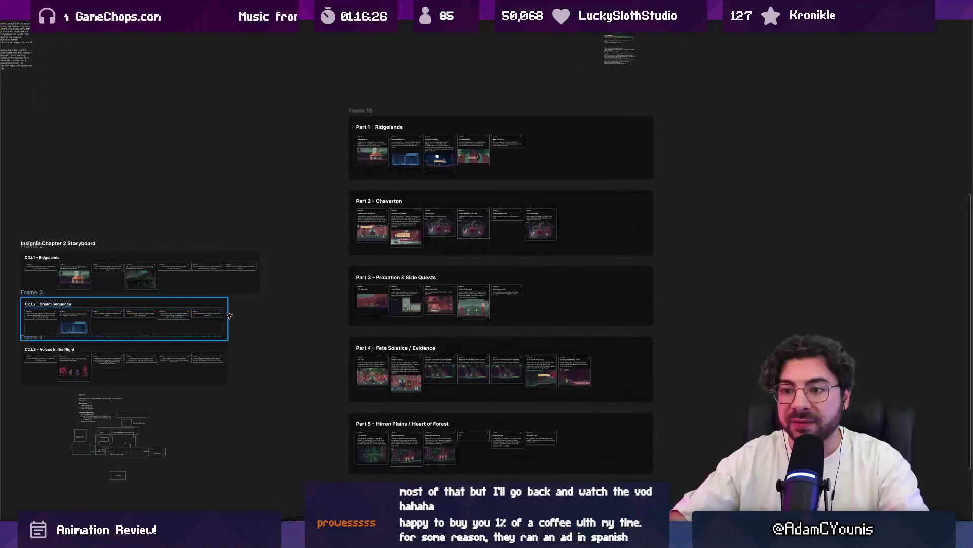
pyautogui.scroll(3, 232, 303)
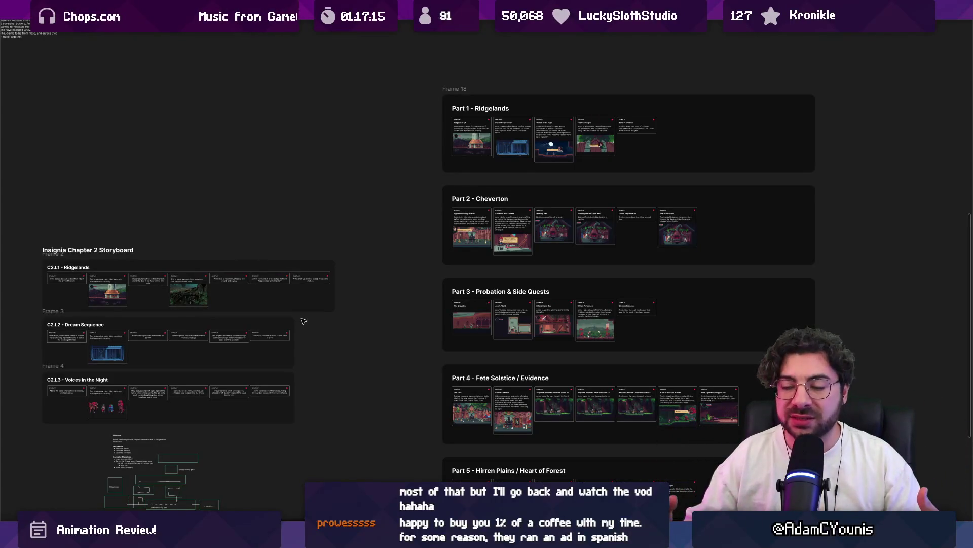
pyautogui.scroll(-5, 303, 321)
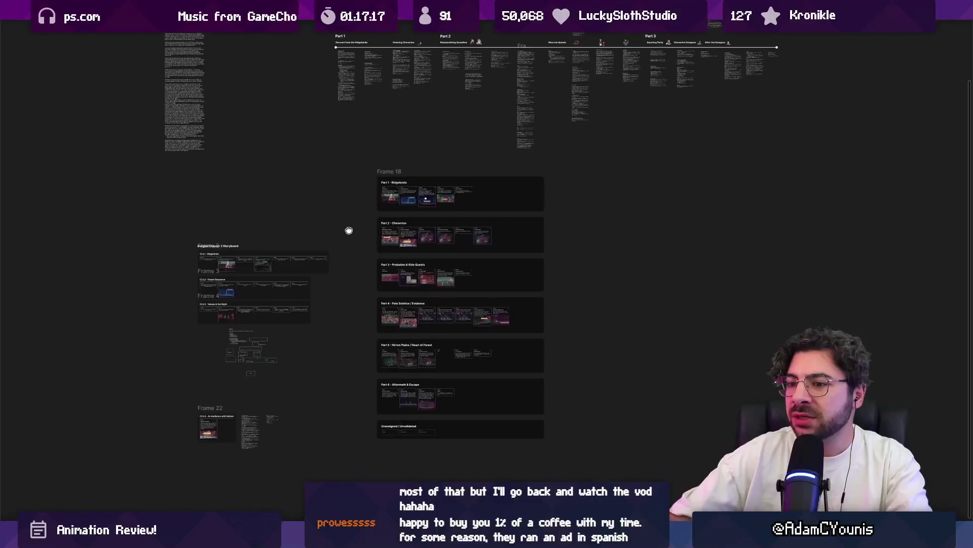
pyautogui.scroll(2, 322, 370)
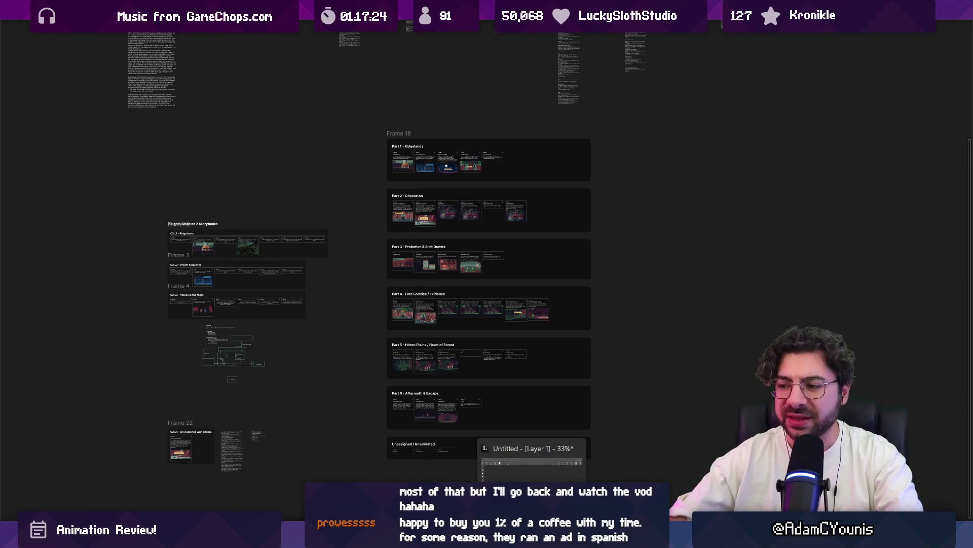
pyautogui.hotkey('alt', 'Tab')
# - Enlarge the brush to 9.7 px and sketch an underlined 100 above diagonal slope lines
pyautogui.scroll(1, 502, 369)
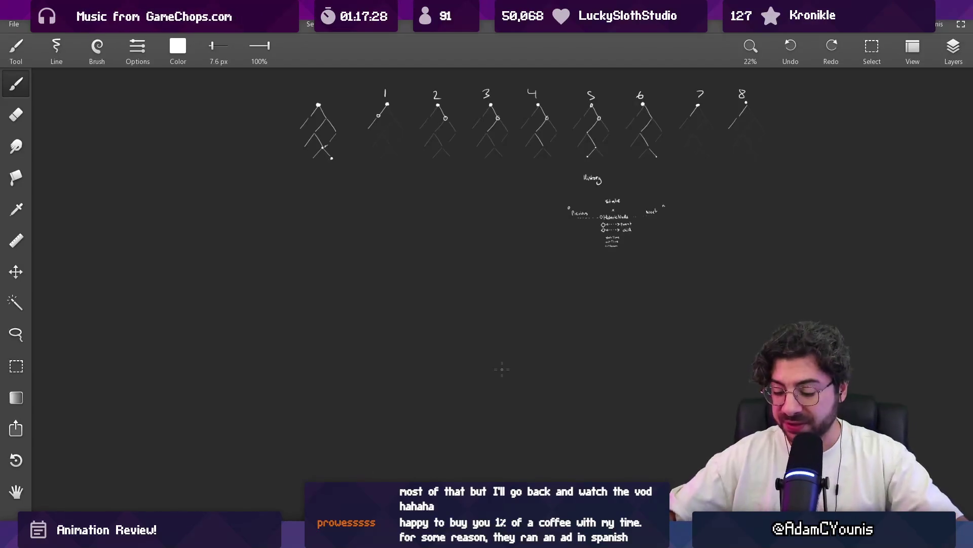
pyautogui.scroll(2, 421, 213)
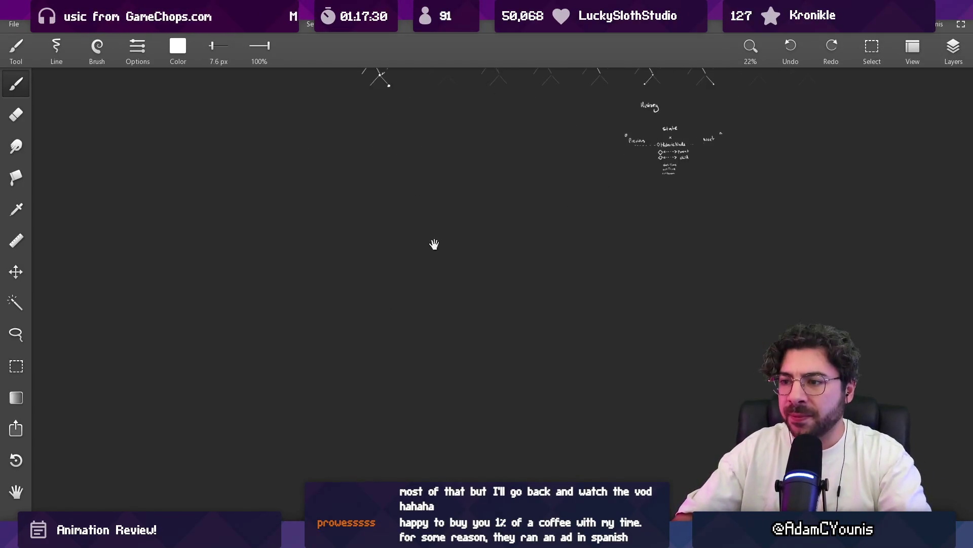
pyautogui.press(']')
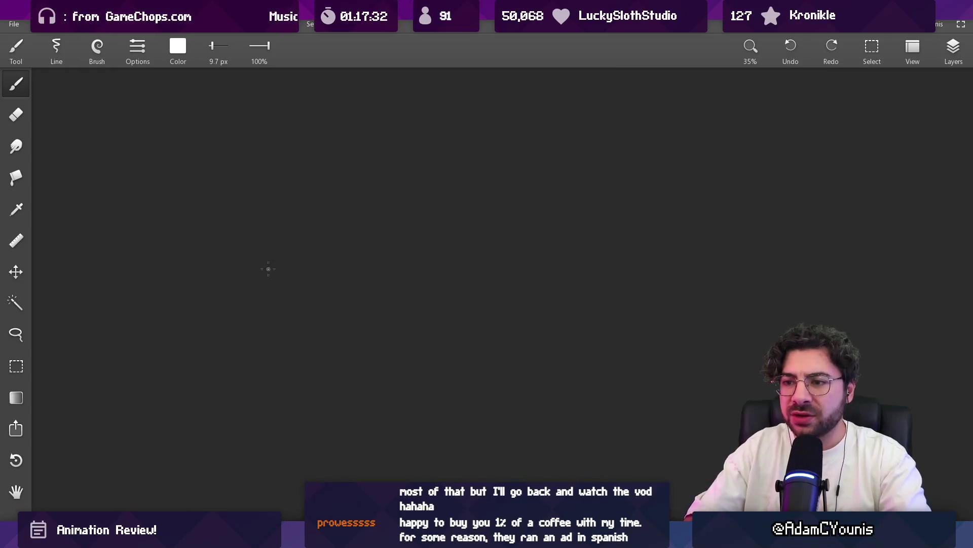
pyautogui.moveTo(176, 233); pyautogui.dragTo(178, 250)
pyautogui.moveTo(194, 235); pyautogui.dragTo(212, 232)
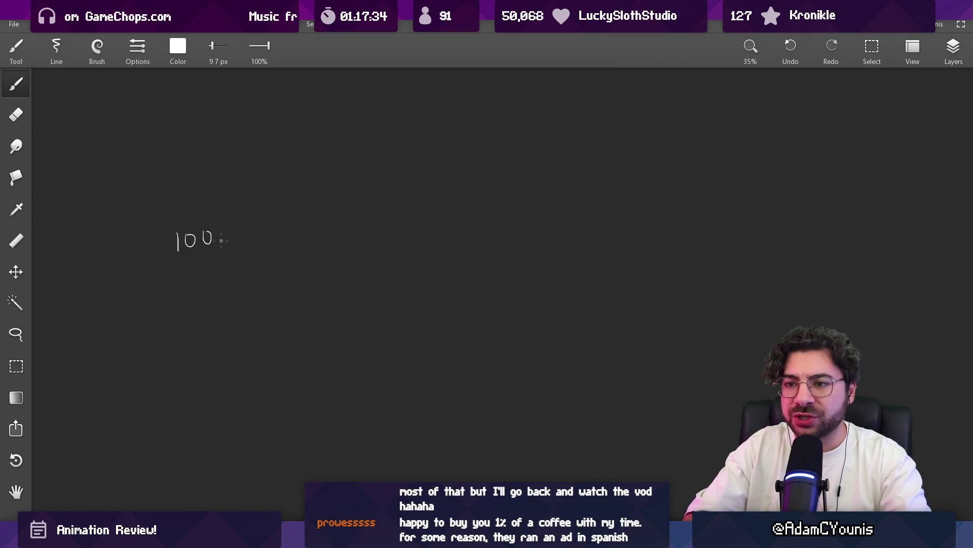
pyautogui.moveTo(176, 267); pyautogui.dragTo(209, 268)
pyautogui.moveTo(107, 417); pyautogui.dragTo(295, 318)
pyautogui.moveTo(110, 449); pyautogui.dragTo(349, 308)
pyautogui.moveTo(82, 407); pyautogui.dragTo(289, 284)
# - Sketch a golfer with a club on the slope and turn 100 into 10000
pyautogui.scroll(-2, 195, 353)
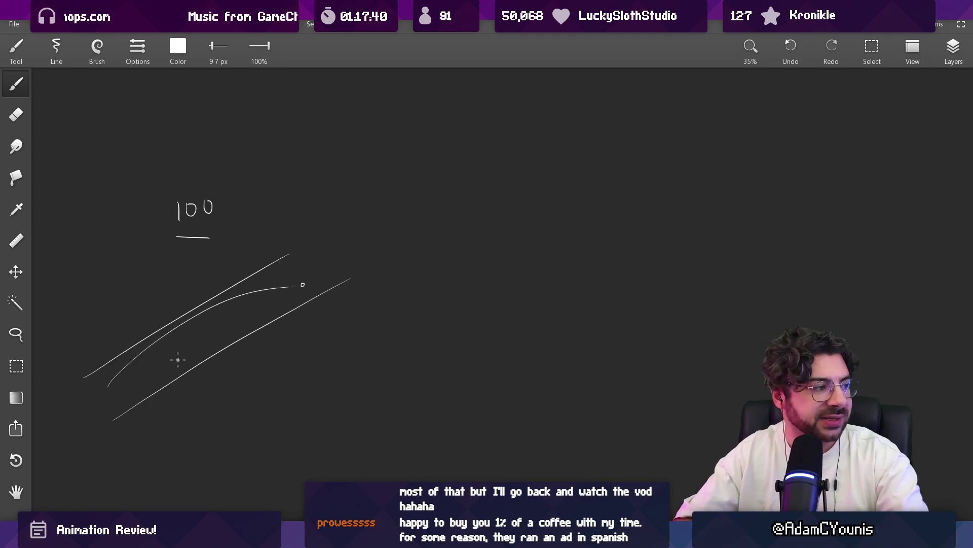
pyautogui.scroll(5, 84, 399)
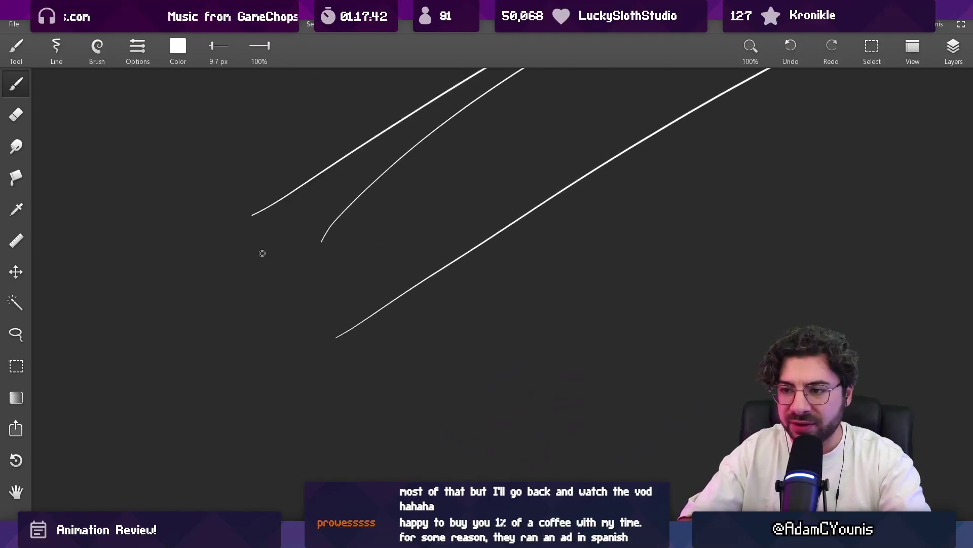
pyautogui.moveTo(262, 325)
pyautogui.mouseDown()
pyautogui.moveTo(288, 289)
pyautogui.moveTo(305, 321)
pyautogui.moveTo(270, 329)
pyautogui.mouseUp()
pyautogui.moveTo(279, 259)
pyautogui.mouseDown()
pyautogui.moveTo(288, 240)
pyautogui.moveTo(304, 253)
pyautogui.mouseUp()
pyautogui.moveTo(254, 192)
pyautogui.mouseDown()
pyautogui.moveTo(292, 247)
pyautogui.moveTo(253, 191)
pyautogui.mouseUp()
pyautogui.moveTo(281, 244); pyautogui.dragTo(277, 242)
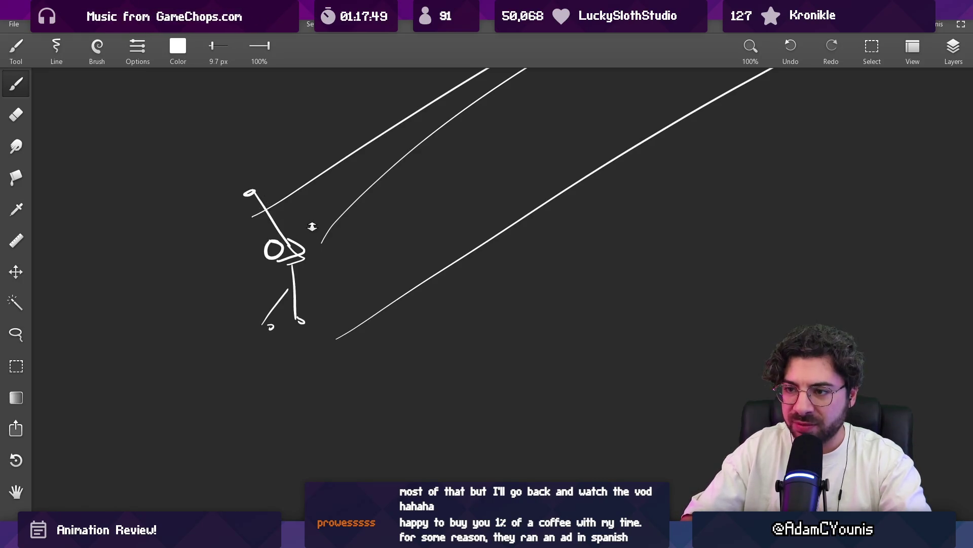
pyautogui.scroll(-5, 304, 300)
pyautogui.moveTo(295, 175); pyautogui.dragTo(315, 173)
# - Draw a right-pointing arrow to a fairway topped by a small green with a flag
pyautogui.scroll(-2, 316, 245)
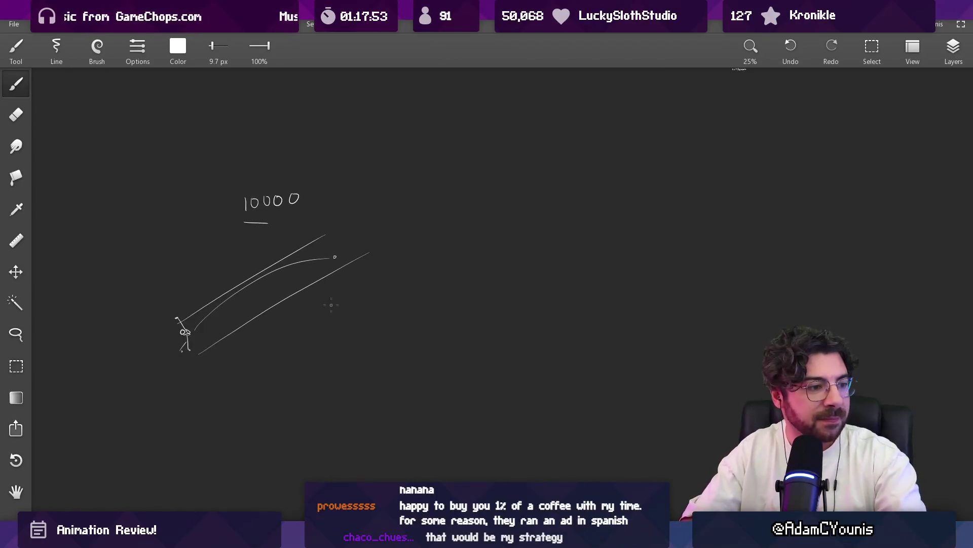
pyautogui.moveTo(317, 245); pyautogui.dragTo(238, 213)
pyautogui.moveTo(248, 292)
pyautogui.mouseDown()
pyautogui.moveTo(479, 304)
pyautogui.moveTo(497, 258)
pyautogui.moveTo(410, 296)
pyautogui.mouseUp()
pyautogui.scroll(1, 446, 275)
pyautogui.moveTo(595, 172)
pyautogui.mouseDown()
pyautogui.moveTo(634, 164)
pyautogui.moveTo(598, 167)
pyautogui.moveTo(620, 163)
pyautogui.mouseUp()
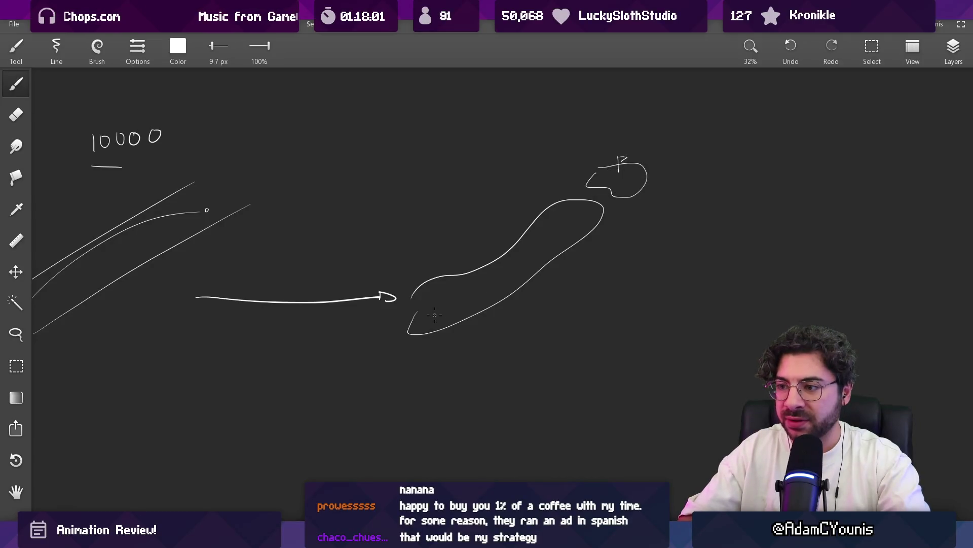
# - Write 10001 below the arrow
pyautogui.scroll(-2, 434, 315)
pyautogui.scroll(1, 475, 284)
pyautogui.scroll(-3, 475, 251)
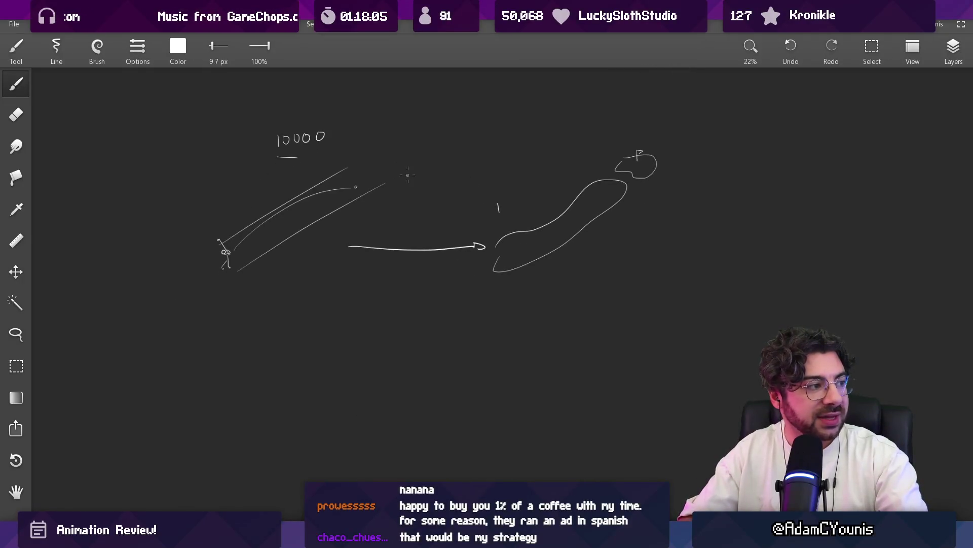
pyautogui.moveTo(406, 102); pyautogui.dragTo(478, 245)
pyautogui.moveTo(393, 314); pyautogui.dragTo(392, 343)
pyautogui.moveTo(411, 317); pyautogui.dragTo(449, 319)
pyautogui.moveTo(471, 313); pyautogui.dragTo(472, 336)
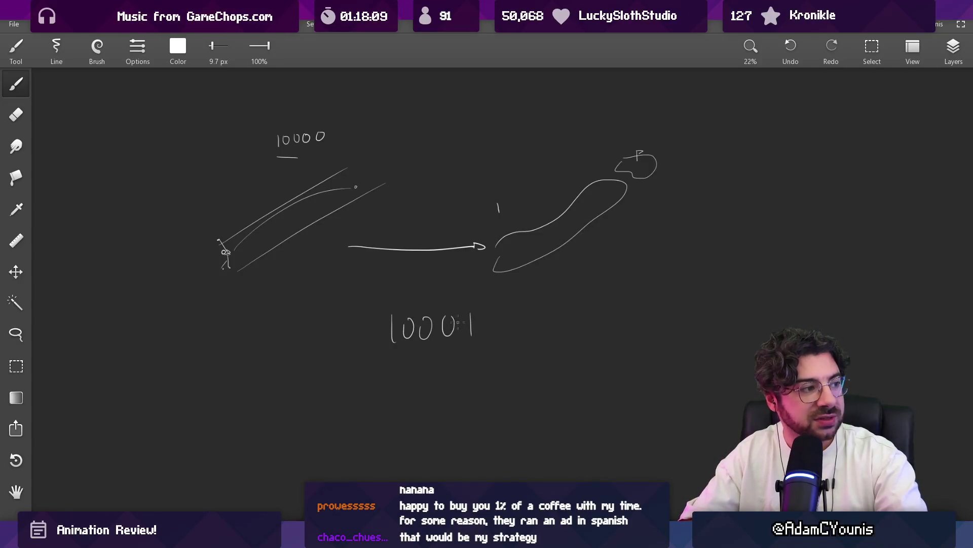
# - Try several curves and circles around the fairway and golfer, undoing each one
pyautogui.moveTo(515, 234); pyautogui.dragTo(618, 184)
pyautogui.hotkey('ctrl', 'z')
pyautogui.moveTo(485, 149)
pyautogui.mouseDown()
pyautogui.moveTo(624, 276)
pyautogui.moveTo(644, 117)
pyautogui.mouseUp()
pyautogui.hotkey('ctrl', 'z')
pyautogui.moveTo(324, 104)
pyautogui.mouseDown()
pyautogui.moveTo(284, 112)
pyautogui.moveTo(313, 120)
pyautogui.mouseUp()
pyautogui.hotkey('ctrl', 'z')
pyautogui.moveTo(629, 137)
pyautogui.mouseDown()
pyautogui.moveTo(652, 202)
pyautogui.moveTo(639, 129)
pyautogui.mouseUp()
pyautogui.hotkey('ctrl', 'z')
pyautogui.moveTo(517, 252); pyautogui.dragTo(640, 178)
pyautogui.hotkey('ctrl', 'z')
pyautogui.moveTo(518, 246); pyautogui.dragTo(626, 161)
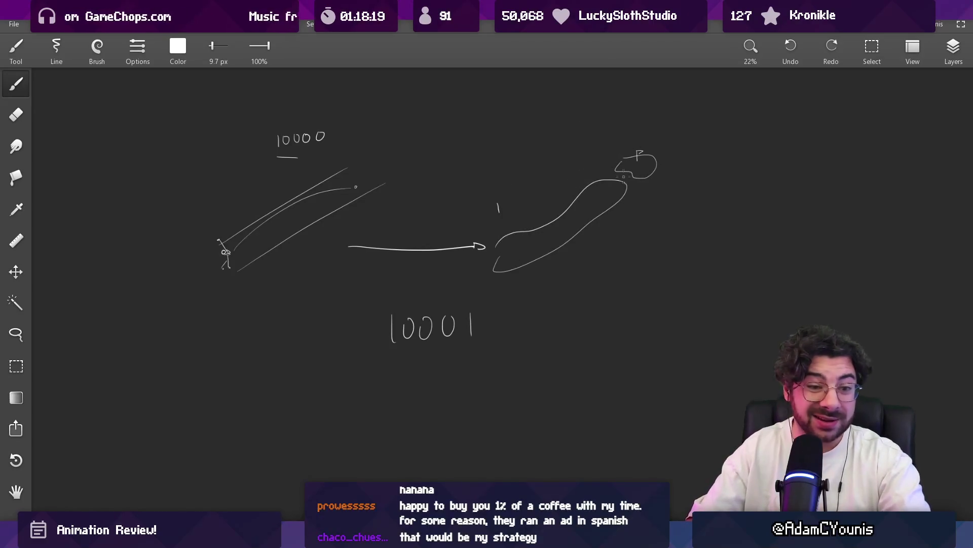
pyautogui.hotkey('ctrl', 'z')
pyautogui.moveTo(629, 136)
pyautogui.mouseDown()
pyautogui.moveTo(565, 294)
pyautogui.moveTo(555, 123)
pyautogui.mouseUp()
pyautogui.hotkey('ctrl', 'z')
pyautogui.moveTo(332, 116)
pyautogui.mouseDown()
pyautogui.moveTo(304, 294)
pyautogui.moveTo(370, 157)
pyautogui.mouseUp()
pyautogui.hotkey('ctrl', 'z')
# - Lasso the fairway, drag a copy lower down, and write 10 above it
pyautogui.moveTo(458, 185)
pyautogui.mouseDown()
pyautogui.moveTo(463, 165)
pyautogui.moveTo(477, 211)
pyautogui.moveTo(450, 197)
pyautogui.moveTo(476, 237)
pyautogui.moveTo(421, 249)
pyautogui.mouseUp()
pyautogui.scroll(-2, 456, 213)
pyautogui.press('l')
pyautogui.moveTo(411, 192)
pyautogui.mouseDown()
pyautogui.moveTo(413, 262)
pyautogui.moveTo(580, 181)
pyautogui.moveTo(412, 193)
pyautogui.mouseUp()
pyautogui.moveTo(482, 244)
pyautogui.mouseDown()
pyautogui.moveTo(555, 391)
pyautogui.moveTo(498, 305)
pyautogui.mouseUp()
pyautogui.press('e')
pyautogui.press('b')
pyautogui.moveTo(505, 292)
pyautogui.mouseDown()
pyautogui.moveTo(521, 269)
pyautogui.moveTo(526, 294)
pyautogui.moveTo(511, 330)
pyautogui.mouseUp()
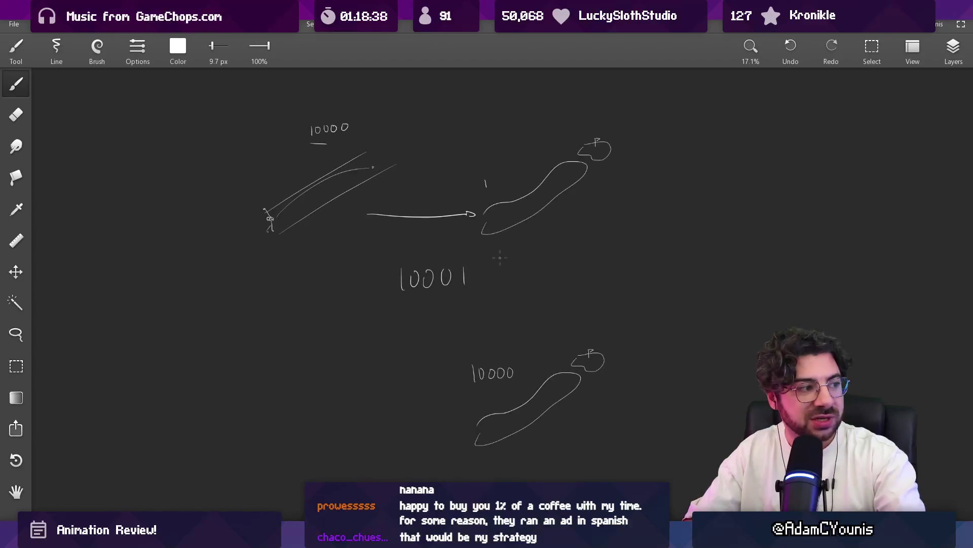
# - Lasso-select the golfer figure and copy it beside the lower fairway
pyautogui.moveTo(339, 255)
pyautogui.mouseDown()
pyautogui.moveTo(462, 410)
pyautogui.moveTo(320, 258)
pyautogui.mouseUp()
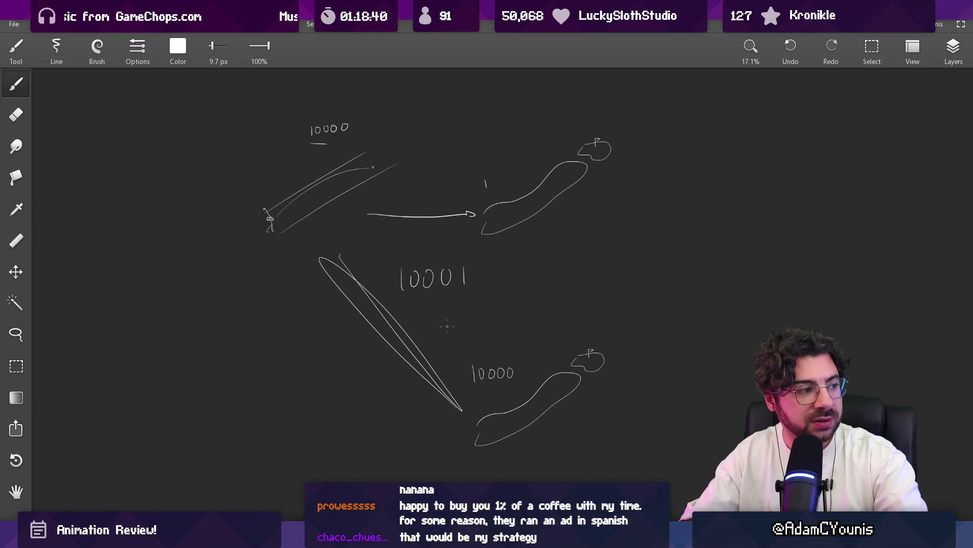
pyautogui.hotkey('ctrl', 'z')
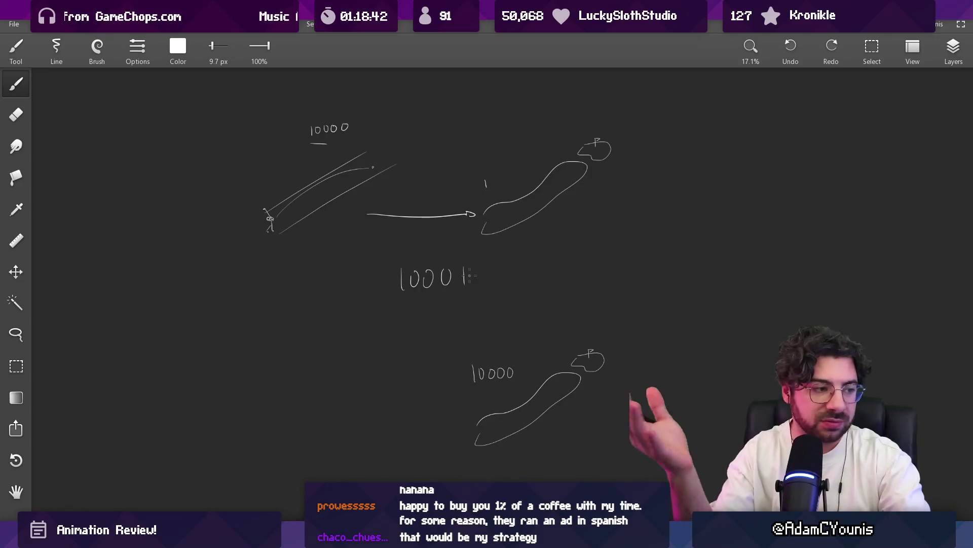
pyautogui.moveTo(456, 274)
pyautogui.mouseDown()
pyautogui.moveTo(424, 256)
pyautogui.moveTo(423, 285)
pyautogui.mouseUp()
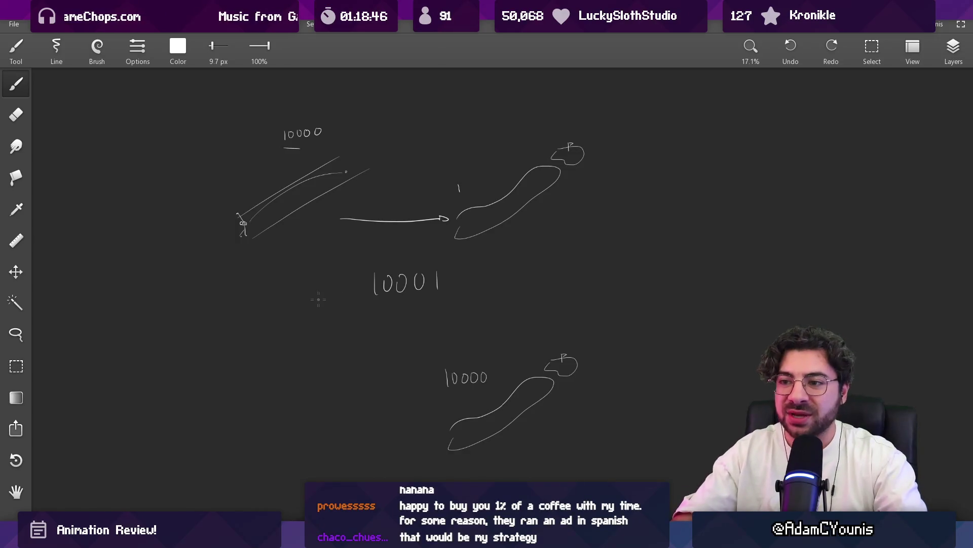
pyautogui.moveTo(472, 366); pyautogui.dragTo(465, 330)
pyautogui.moveTo(465, 324); pyautogui.dragTo(470, 372)
pyautogui.press('l')
pyautogui.moveTo(223, 147)
pyautogui.mouseDown()
pyautogui.moveTo(244, 188)
pyautogui.moveTo(241, 175)
pyautogui.moveTo(230, 179)
pyautogui.moveTo(360, 398)
pyautogui.moveTo(438, 387)
pyautogui.moveTo(428, 362)
pyautogui.mouseUp()
pyautogui.scroll(1, 429, 362)
pyautogui.scroll(5, 429, 362)
# - Bring the lower 10000 note into view, undoing trial circles around the golfer and fairway
pyautogui.press('e')
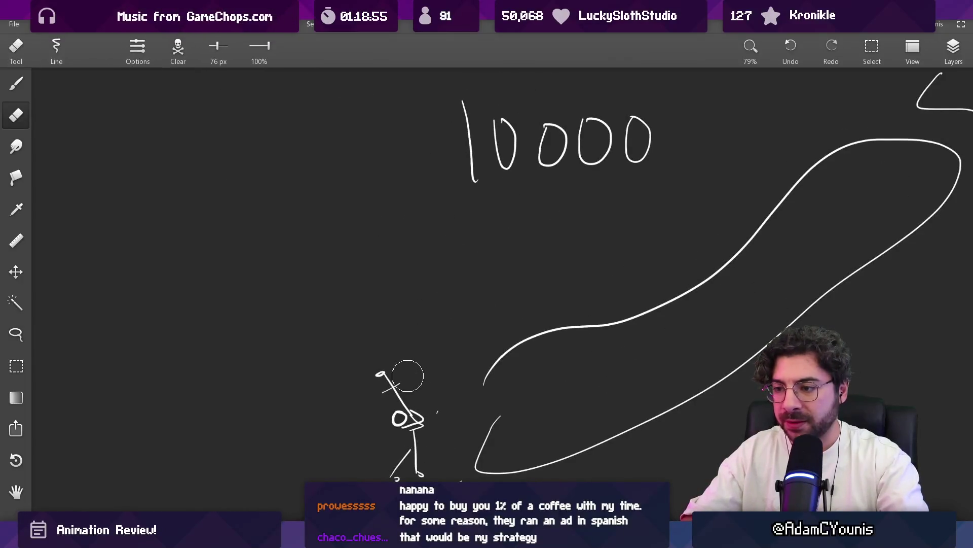
pyautogui.scroll(-4, 419, 375)
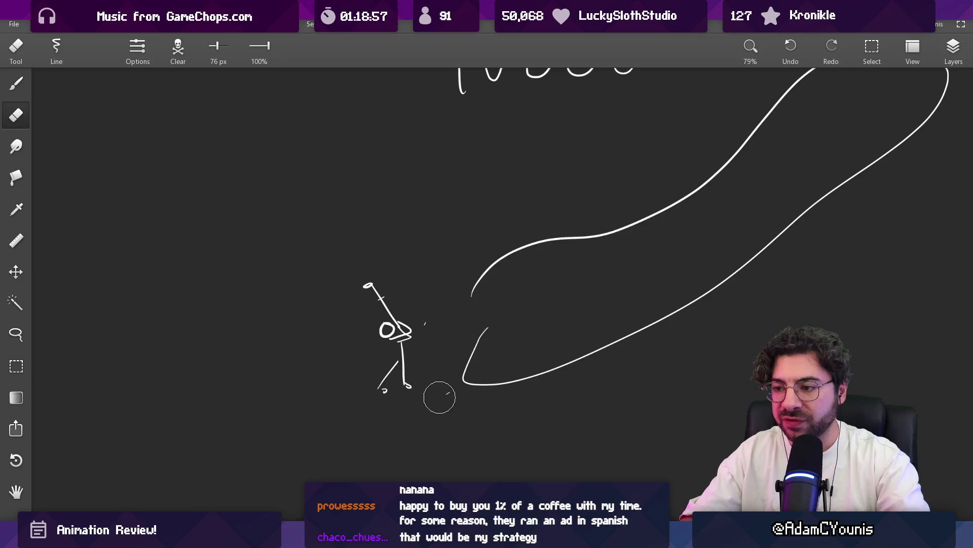
pyautogui.press('b')
pyautogui.scroll(-3, 509, 402)
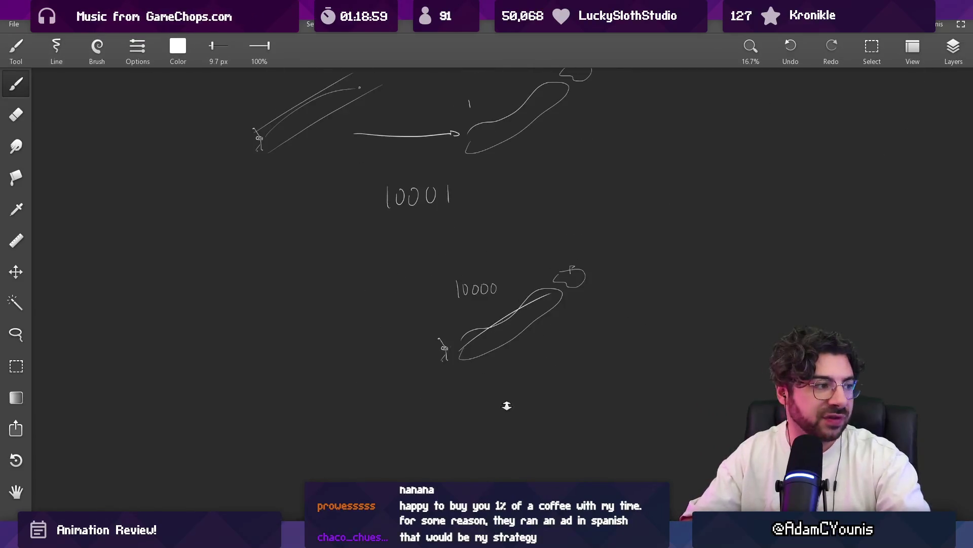
pyautogui.moveTo(471, 276)
pyautogui.mouseDown()
pyautogui.moveTo(489, 367)
pyautogui.moveTo(486, 333)
pyautogui.mouseUp()
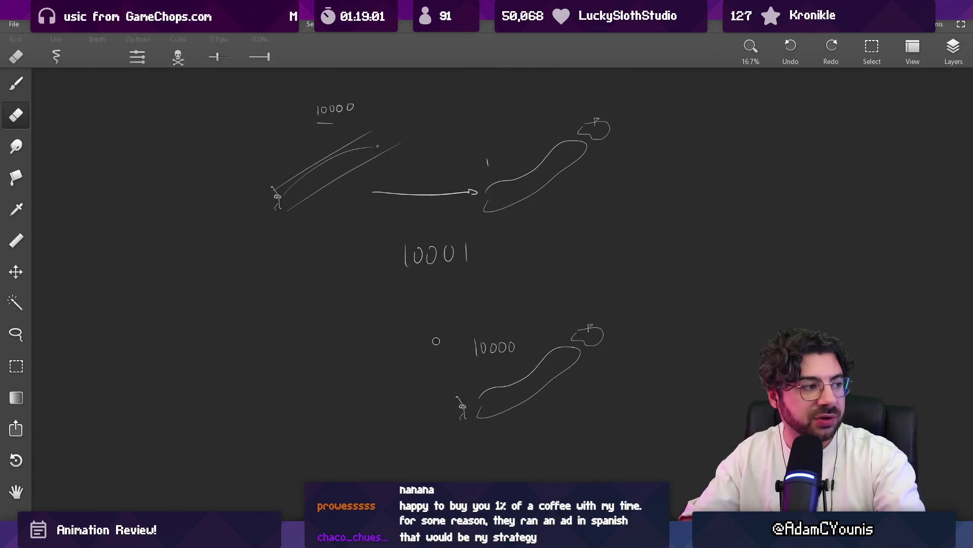
pyautogui.moveTo(248, 228)
pyautogui.mouseDown()
pyautogui.moveTo(284, 168)
pyautogui.moveTo(251, 230)
pyautogui.mouseUp()
pyautogui.hotkey('ctrl', 'z')
pyautogui.moveTo(507, 187)
pyautogui.mouseDown()
pyautogui.moveTo(577, 112)
pyautogui.moveTo(504, 138)
pyautogui.mouseUp()
pyautogui.hotkey('ctrl', 'z')
pyautogui.scroll(-1, 476, 234)
# - Erase the 10001 note with a large eraser and begin the Practice heading
pyautogui.press('e')
pyautogui.moveTo(418, 242)
pyautogui.mouseDown()
pyautogui.moveTo(445, 255)
pyautogui.moveTo(493, 313)
pyautogui.moveTo(306, 243)
pyautogui.moveTo(311, 234)
pyautogui.mouseUp()
pyautogui.scroll(1, 324, 282)
pyautogui.press('b')
pyautogui.moveTo(477, 259); pyautogui.dragTo(489, 269)
pyautogui.scroll(3, 487, 254)
pyautogui.hotkey('ctrl', 'z')
pyautogui.hotkey('ctrl', 'z')
pyautogui.hotkey('ctrl', 'z')
# - Handwrite the heading 'Practice vs Play'
pyautogui.moveTo(376, 287)
pyautogui.mouseDown()
pyautogui.moveTo(394, 300)
pyautogui.moveTo(422, 259)
pyautogui.moveTo(469, 280)
pyautogui.moveTo(480, 270)
pyautogui.moveTo(453, 289)
pyautogui.mouseUp()
pyautogui.hotkey('ctrl', 'z')
pyautogui.moveTo(474, 276)
pyautogui.mouseDown()
pyautogui.moveTo(490, 279)
pyautogui.moveTo(520, 256)
pyautogui.mouseUp()
pyautogui.hscroll(3, 438, 264)
pyautogui.moveTo(545, 261); pyautogui.dragTo(530, 285)
pyautogui.moveTo(625, 241); pyautogui.dragTo(634, 276)
pyautogui.moveTo(627, 226)
pyautogui.mouseDown()
pyautogui.moveTo(649, 226)
pyautogui.moveTo(636, 249)
pyautogui.mouseUp()
pyautogui.moveTo(668, 228)
pyautogui.mouseDown()
pyautogui.moveTo(677, 268)
pyautogui.moveTo(707, 268)
pyautogui.mouseUp()
pyautogui.moveTo(709, 248); pyautogui.dragTo(719, 271)
pyautogui.moveTo(733, 248); pyautogui.dragTo(722, 296)
pyautogui.scroll(-5, 652, 374)
pyautogui.scroll(5, 430, 277)
# - Write 'cheap but not ideal' under Practice
pyautogui.moveTo(292, 285)
pyautogui.mouseDown()
pyautogui.moveTo(296, 328)
pyautogui.moveTo(324, 315)
pyautogui.mouseUp()
pyautogui.moveTo(330, 302)
pyautogui.mouseDown()
pyautogui.moveTo(379, 314)
pyautogui.moveTo(396, 273)
pyautogui.mouseUp()
pyautogui.scroll(-1, 421, 276)
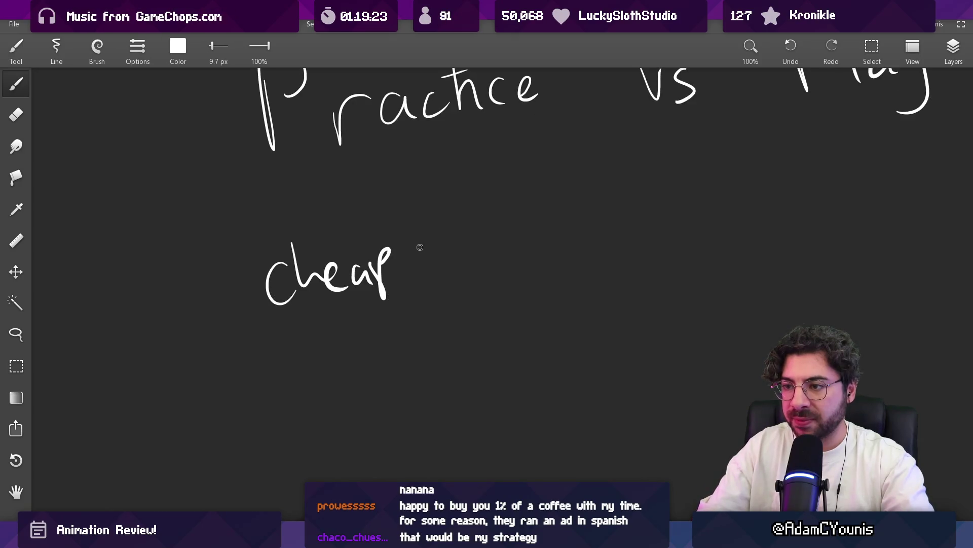
pyautogui.moveTo(439, 229)
pyautogui.mouseDown()
pyautogui.moveTo(447, 256)
pyautogui.moveTo(474, 248)
pyautogui.moveTo(480, 258)
pyautogui.mouseUp()
pyautogui.moveTo(475, 244); pyautogui.dragTo(504, 234)
pyautogui.moveTo(334, 342); pyautogui.dragTo(375, 343)
pyautogui.moveTo(379, 322); pyautogui.dragTo(472, 337)
pyautogui.moveTo(442, 303); pyautogui.dragTo(446, 309)
pyautogui.moveTo(481, 327); pyautogui.dragTo(513, 330)
pyautogui.moveTo(513, 289); pyautogui.dragTo(532, 324)
# - Write 'ideal but expensive' under Play, undoing stray strokes
pyautogui.scroll(-5, 534, 311)
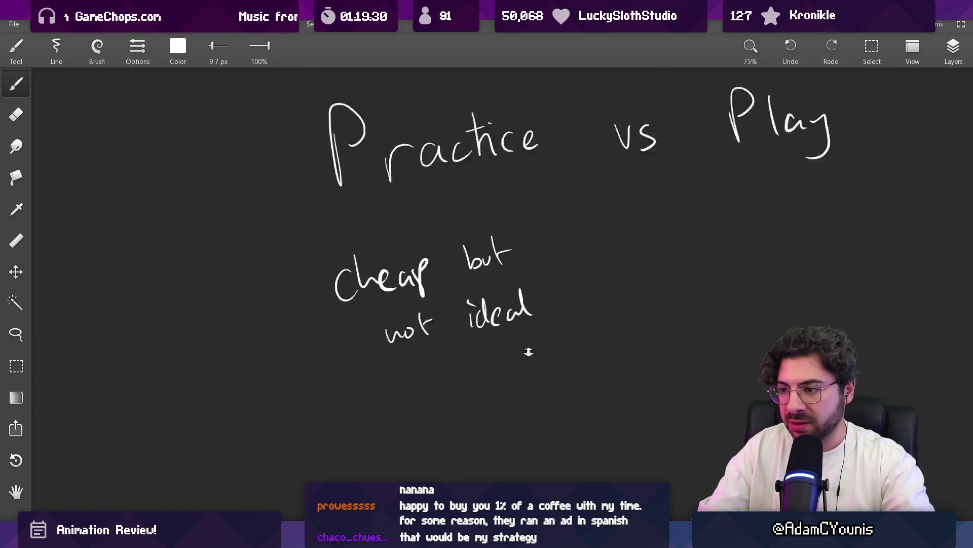
pyautogui.click(507, 262)
pyautogui.moveTo(528, 264)
pyautogui.mouseDown()
pyautogui.moveTo(525, 292)
pyautogui.moveTo(540, 292)
pyautogui.mouseUp()
pyautogui.moveTo(550, 281); pyautogui.dragTo(553, 291)
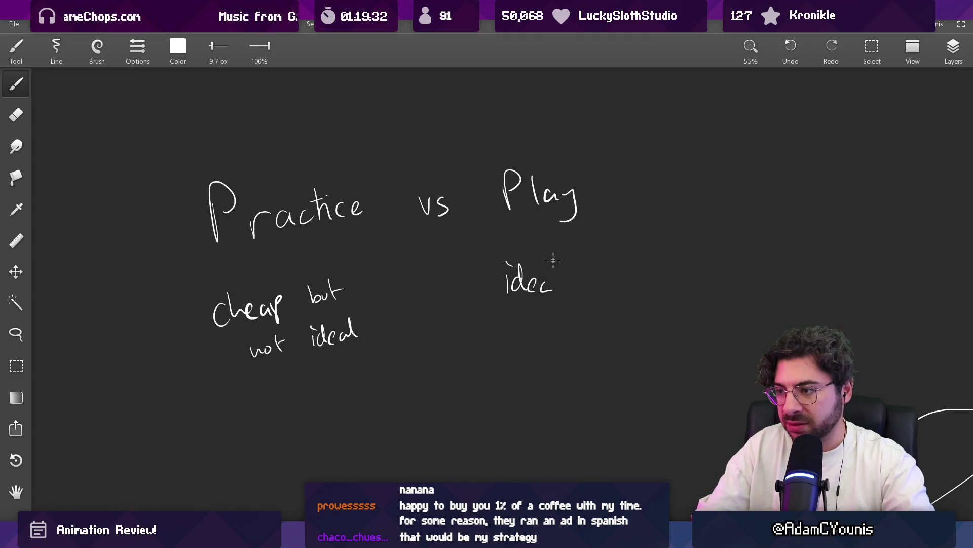
pyautogui.hotkey('ctrl', 'z')
pyautogui.moveTo(592, 264)
pyautogui.mouseDown()
pyautogui.moveTo(624, 285)
pyautogui.moveTo(632, 272)
pyautogui.mouseUp()
pyautogui.hotkey('ctrl', 'z')
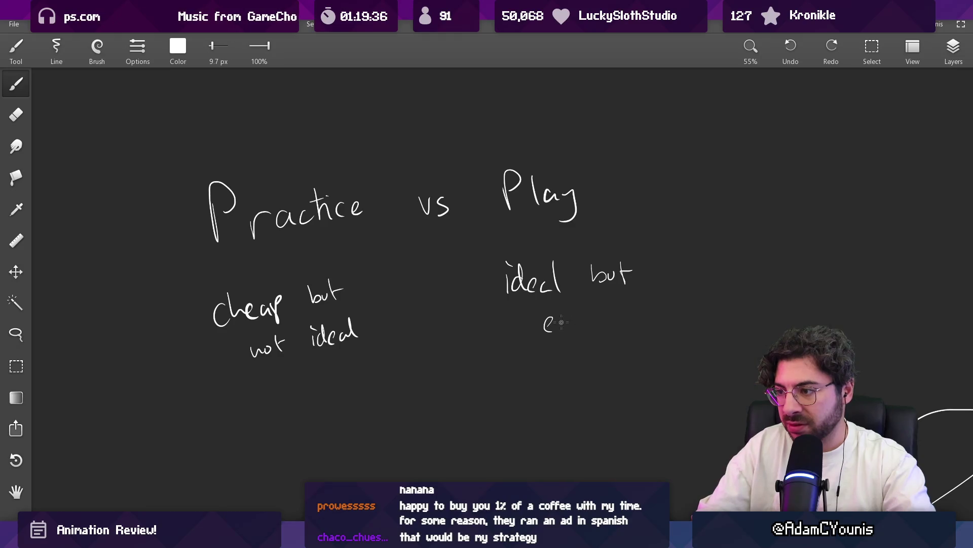
pyautogui.moveTo(571, 311); pyautogui.dragTo(657, 307)
pyautogui.scroll(-3, 434, 355)
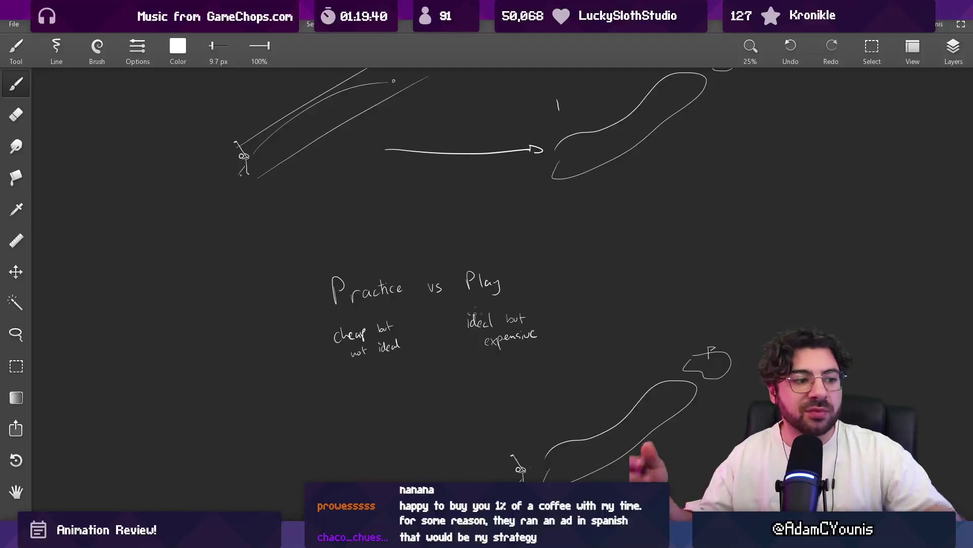
# - Pan across the golfer, fairway and Practice vs Play sketches, then zoom into blank canvas by the lower sketch
pyautogui.moveTo(400, 165)
pyautogui.mouseDown()
pyautogui.moveTo(387, 250)
pyautogui.moveTo(301, 238)
pyautogui.mouseUp()
pyautogui.moveTo(165, 214); pyautogui.dragTo(201, 192)
pyautogui.moveTo(375, 189)
pyautogui.mouseDown()
pyautogui.moveTo(350, 194)
pyautogui.moveTo(355, 236)
pyautogui.mouseUp()
pyautogui.moveTo(641, 140); pyautogui.dragTo(634, 138)
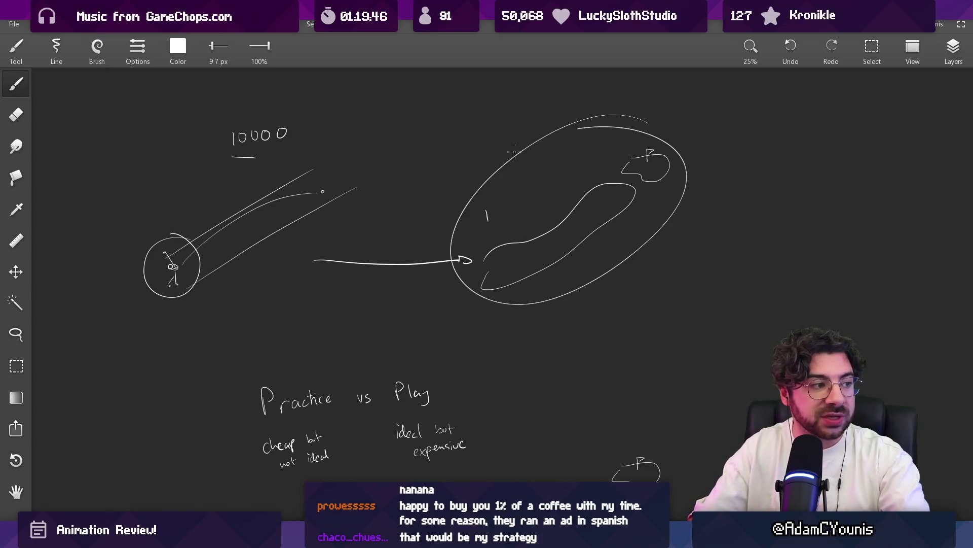
pyautogui.hotkey('ctrl', 'z')
pyautogui.hotkey('ctrl', 'z')
pyautogui.scroll(-1, 519, 206)
pyautogui.moveTo(489, 265); pyautogui.dragTo(469, 211)
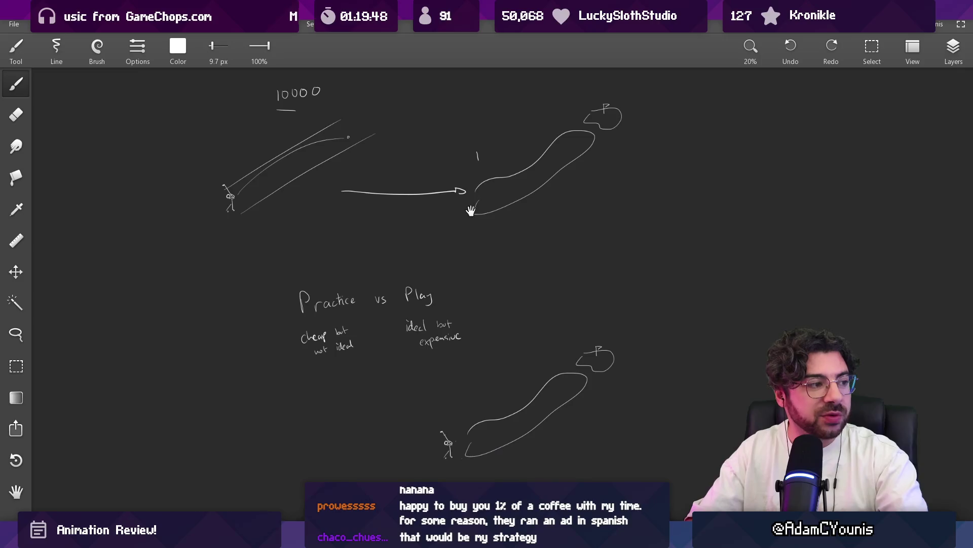
pyautogui.moveTo(481, 254); pyautogui.dragTo(478, 203)
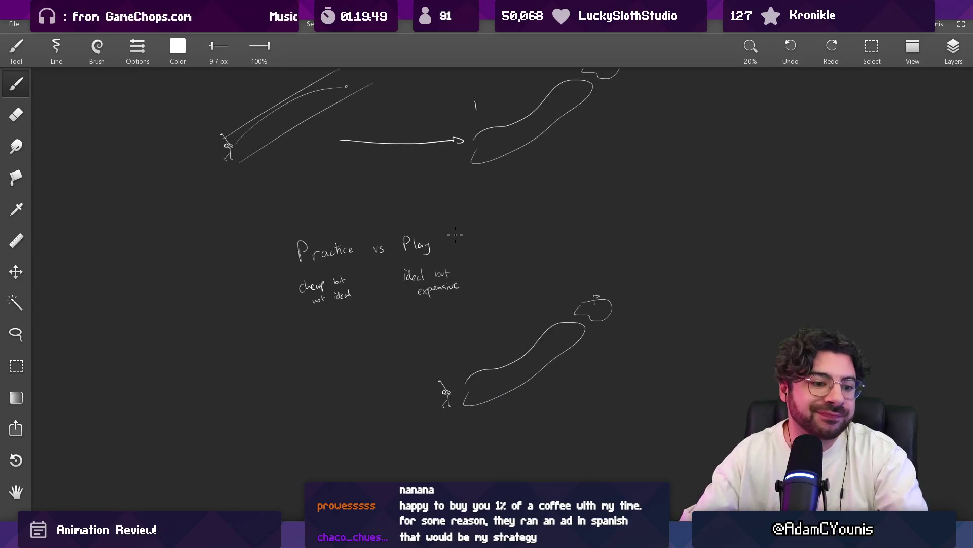
pyautogui.moveTo(455, 235); pyautogui.dragTo(452, 287)
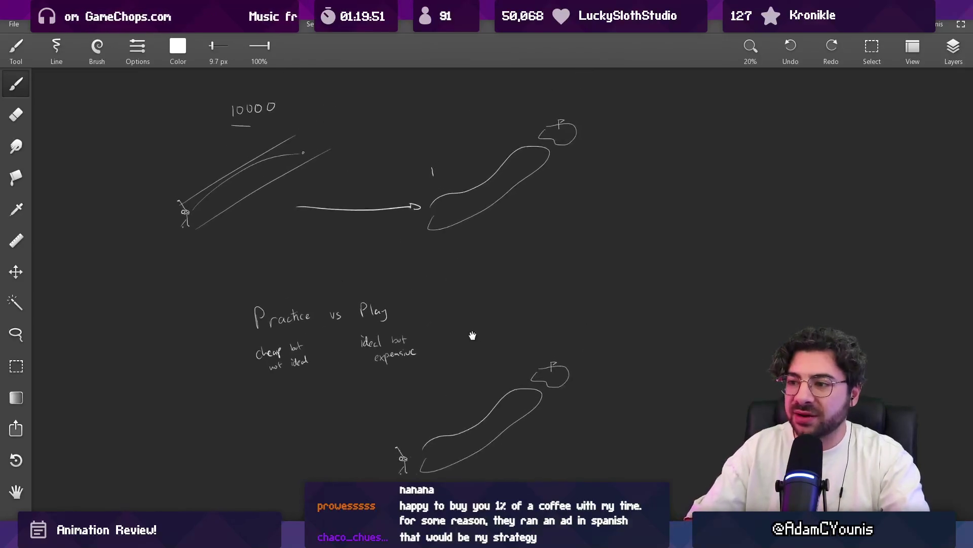
pyautogui.moveTo(415, 194); pyautogui.dragTo(410, 233)
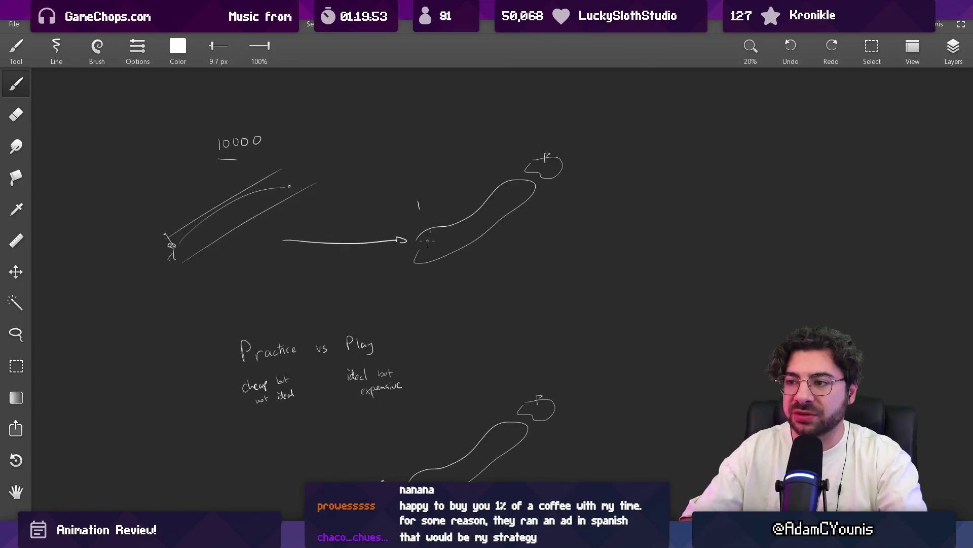
pyautogui.scroll(5, 401, 215)
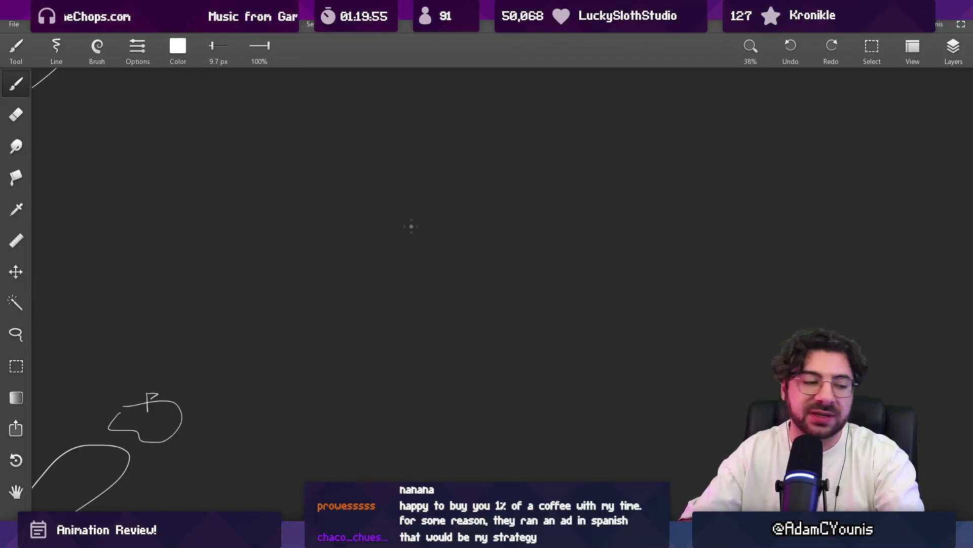
# - Sketch the Eiffel Tower's left and right legs and the arch between them, undoing stray strokes
pyautogui.moveTo(338, 340)
pyautogui.mouseDown()
pyautogui.moveTo(358, 300)
pyautogui.moveTo(376, 344)
pyautogui.moveTo(381, 259)
pyautogui.mouseUp()
pyautogui.hotkey('ctrl', 'z')
pyautogui.hotkey('ctrl', 'z')
pyautogui.moveTo(393, 225); pyautogui.dragTo(409, 157)
pyautogui.hotkey('ctrl', 'z')
pyautogui.moveTo(370, 358); pyautogui.dragTo(402, 114)
pyautogui.hotkey('ctrl', 'z')
pyautogui.moveTo(366, 320)
pyautogui.mouseDown()
pyautogui.moveTo(383, 297)
pyautogui.moveTo(431, 106)
pyautogui.mouseUp()
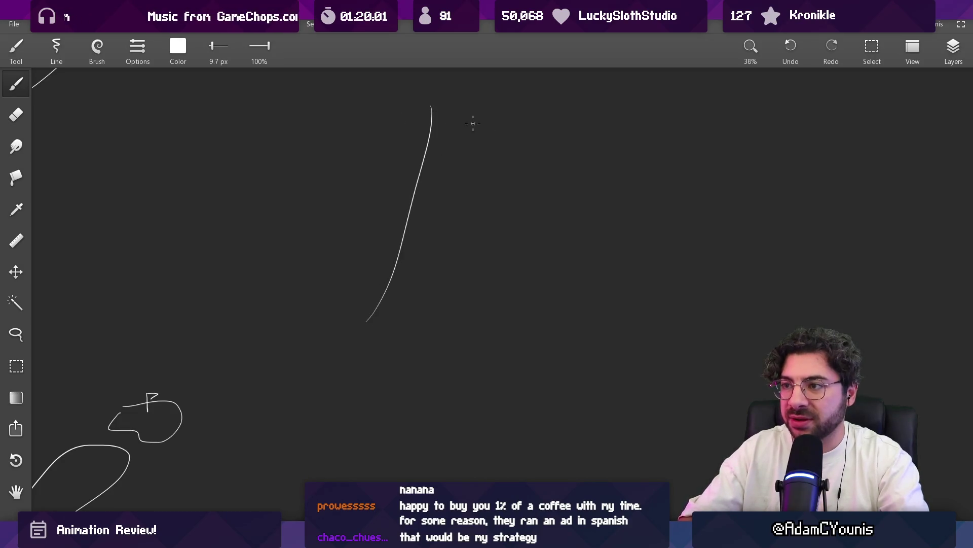
pyautogui.hotkey('ctrl', 'z')
pyautogui.hotkey('ctrl', 'z')
pyautogui.moveTo(389, 335)
pyautogui.mouseDown()
pyautogui.moveTo(446, 107)
pyautogui.moveTo(512, 320)
pyautogui.mouseUp()
pyautogui.hotkey('ctrl', 'z')
pyautogui.moveTo(453, 110)
pyautogui.mouseDown()
pyautogui.moveTo(461, 228)
pyautogui.moveTo(512, 323)
pyautogui.mouseUp()
pyautogui.moveTo(423, 333); pyautogui.dragTo(469, 320)
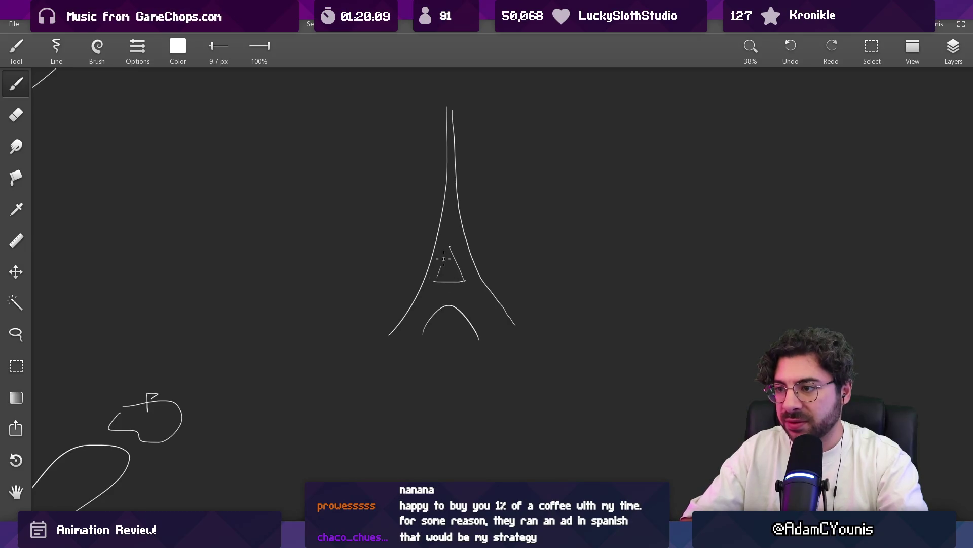
# - Remove the oval drawn around the tower, then adjust the eraser size and return to the brush
pyautogui.scroll(2, 460, 193)
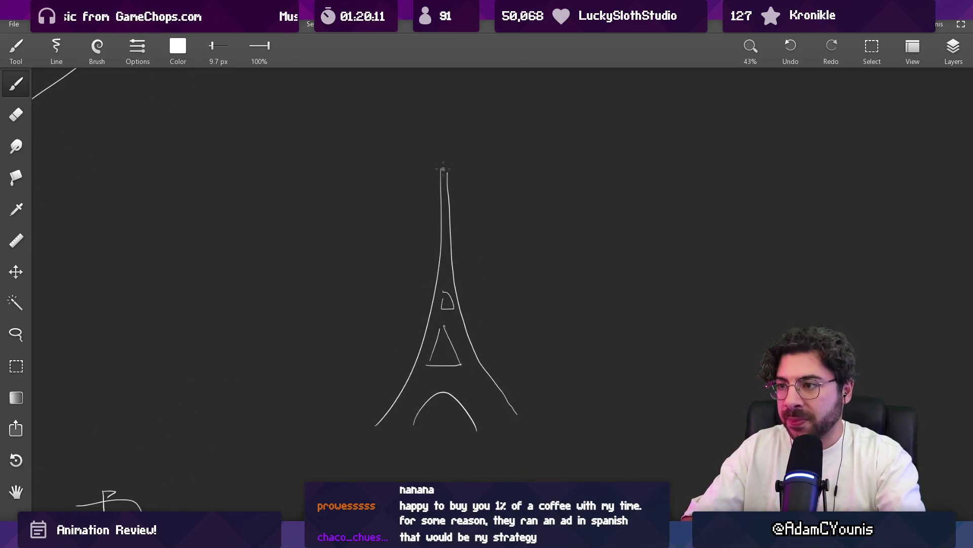
pyautogui.scroll(-2, 469, 197)
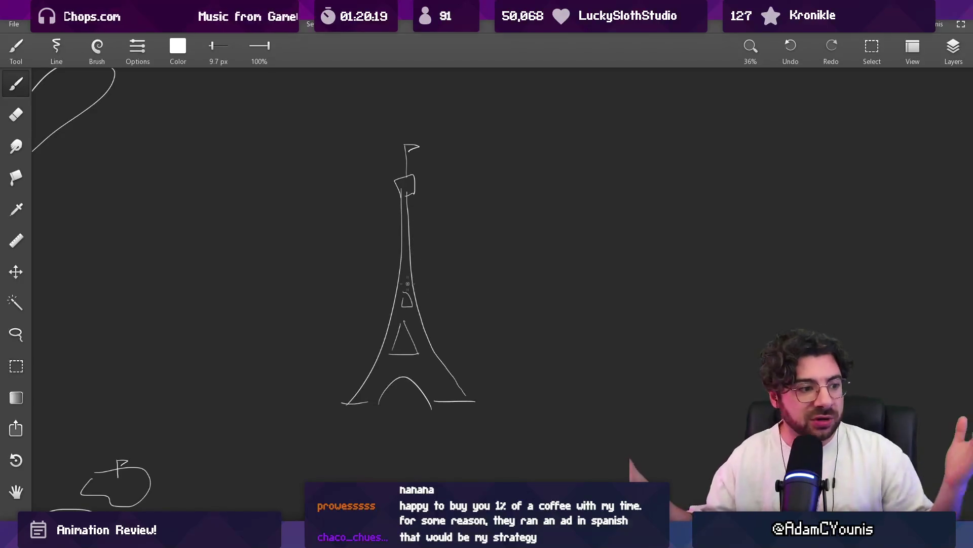
pyautogui.moveTo(453, 123); pyautogui.dragTo(420, 146)
pyautogui.hotkey('ctrl', 'z')
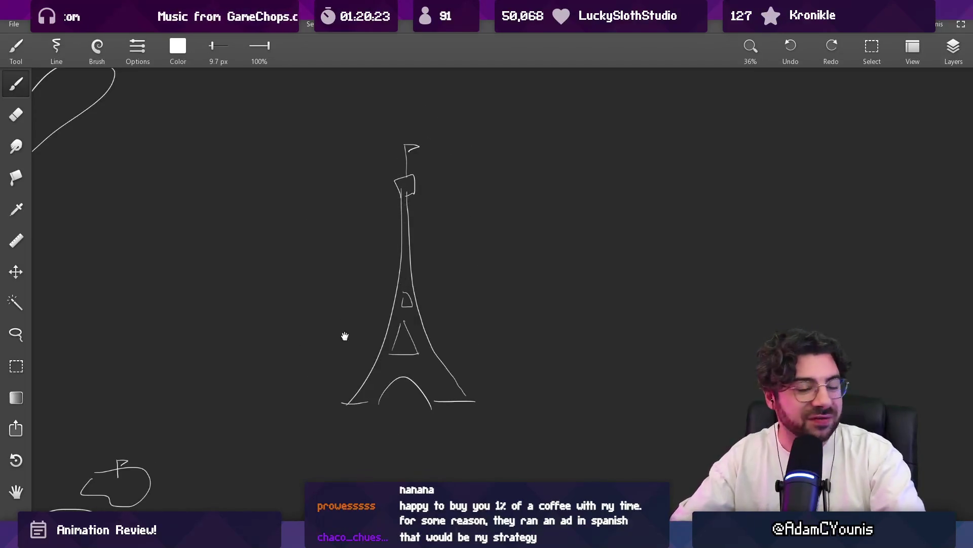
pyautogui.scroll(3, 356, 281)
pyautogui.scroll(3, 328, 384)
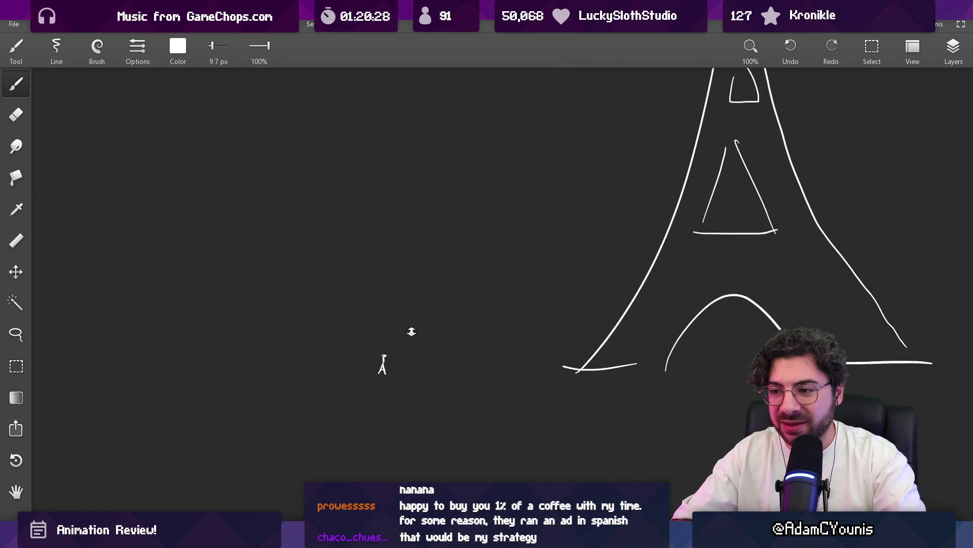
pyautogui.scroll(-5, 411, 333)
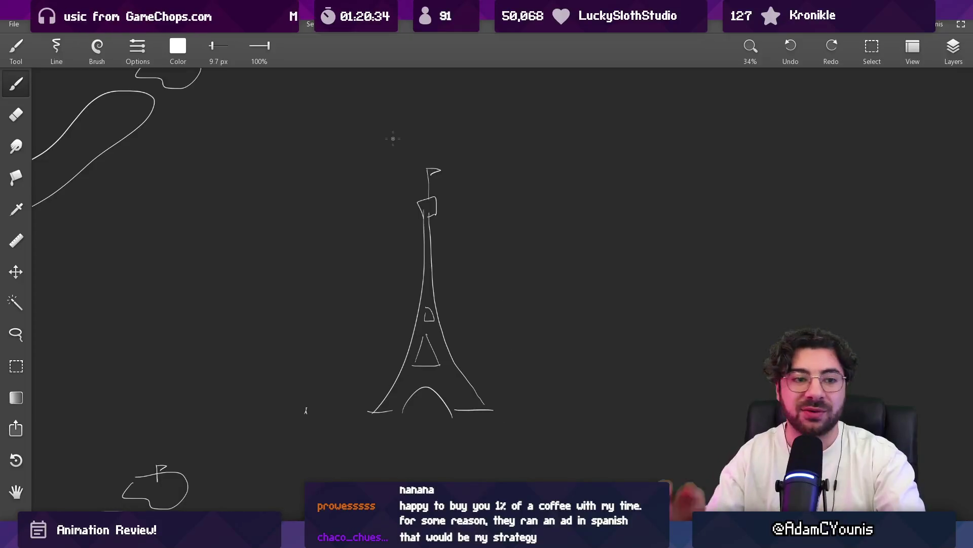
pyautogui.press('e')
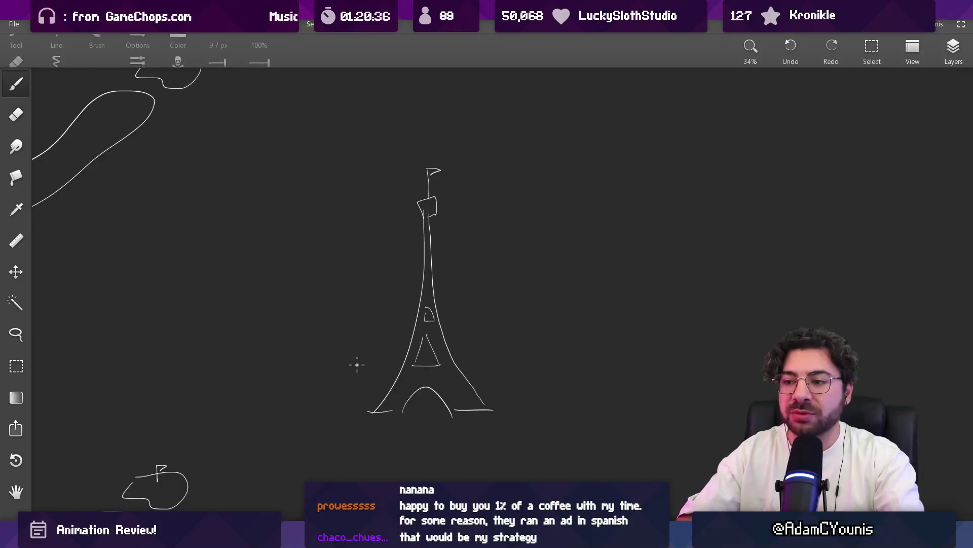
pyautogui.press('e')
pyautogui.press('b')
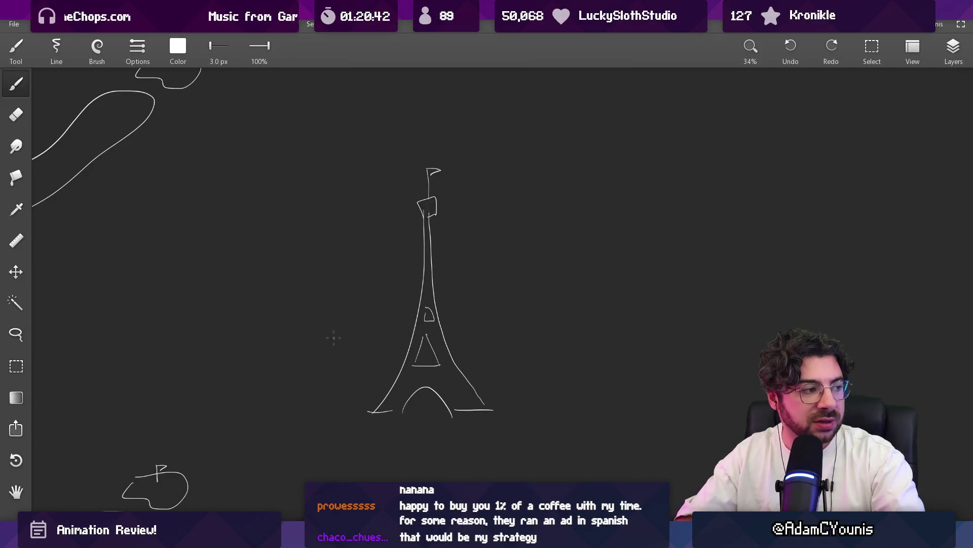
# - Pan and zoom out to see all sketches, including the Practice vs Play notes
pyautogui.scroll(-1, 363, 365)
pyautogui.moveTo(363, 365)
pyautogui.mouseDown()
pyautogui.moveTo(482, 265)
pyautogui.moveTo(311, 326)
pyautogui.moveTo(333, 303)
pyautogui.mouseUp()
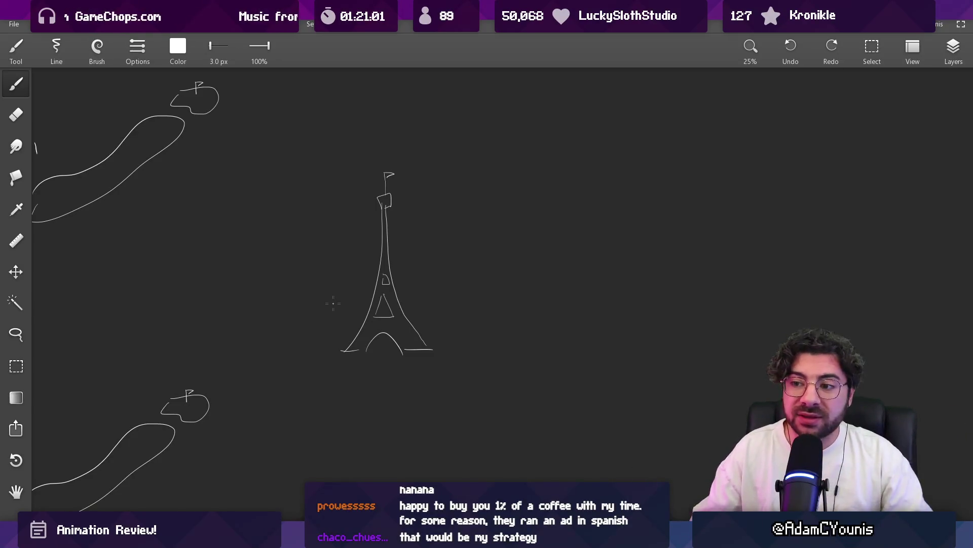
pyautogui.moveTo(353, 208)
pyautogui.mouseDown()
pyautogui.moveTo(446, 224)
pyautogui.moveTo(680, 156)
pyautogui.moveTo(435, 229)
pyautogui.moveTo(377, 156)
pyautogui.mouseUp()
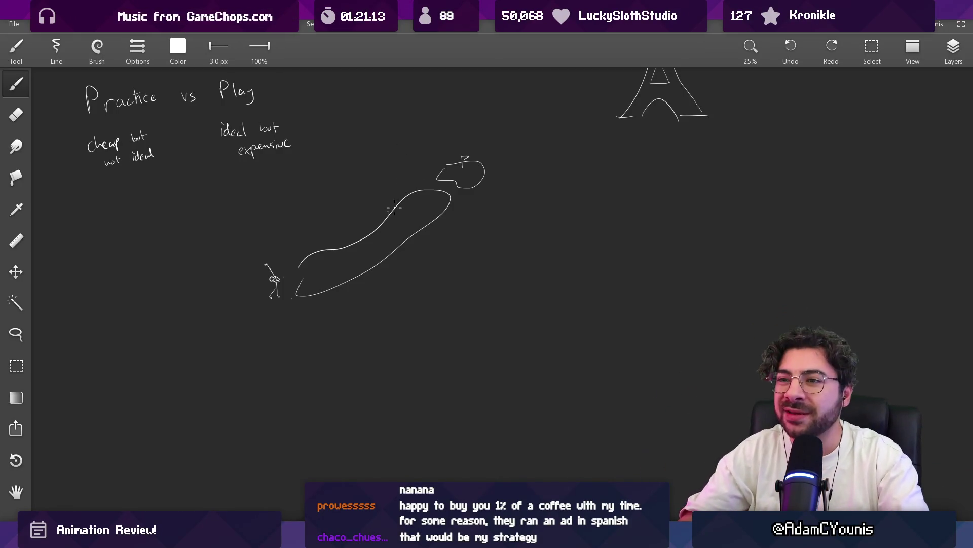
pyautogui.scroll(-5, 439, 339)
pyautogui.scroll(-1, 430, 308)
# - Lasso all the explainer sketches and scale them down to about half size
pyautogui.press('m')
pyautogui.press('l')
pyautogui.moveTo(276, 223)
pyautogui.mouseDown()
pyautogui.moveTo(304, 499)
pyautogui.moveTo(425, 209)
pyautogui.mouseUp()
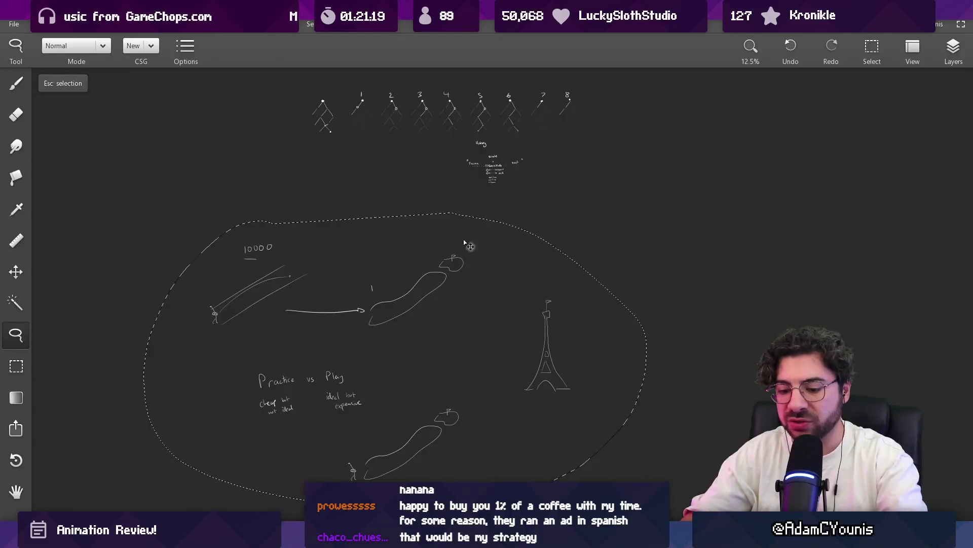
pyautogui.hotkey('ctrl', 't')
pyautogui.moveTo(675, 365)
pyautogui.mouseDown()
pyautogui.moveTo(391, 283)
pyautogui.moveTo(398, 274)
pyautogui.mouseUp()
pyautogui.press('Return')
# - Draw a rectangular selection around the sketches, shift it up and right, then clear it
pyautogui.scroll(3, 388, 259)
pyautogui.scroll(1, 406, 253)
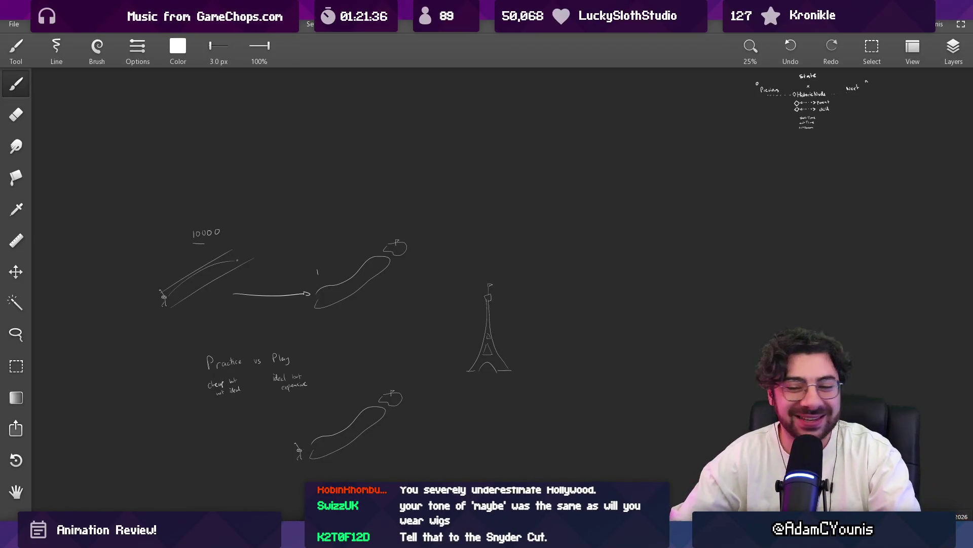
pyautogui.scroll(-1, 378, 281)
pyautogui.press('m')
pyautogui.moveTo(250, 256)
pyautogui.mouseDown()
pyautogui.moveTo(388, 382)
pyautogui.moveTo(481, 396)
pyautogui.mouseUp()
pyautogui.moveTo(430, 344); pyautogui.dragTo(463, 317)
pyautogui.click(465, 294)
# - Select and then deselect the Eiffel Tower sketch, go back to the brush, and return to Figma
pyautogui.scroll(2, 465, 293)
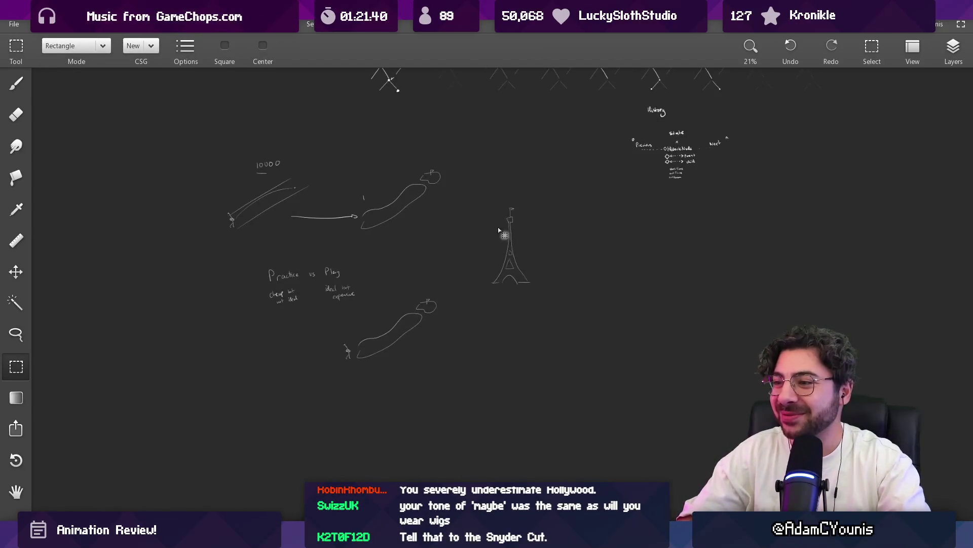
pyautogui.moveTo(496, 211)
pyautogui.mouseDown()
pyautogui.moveTo(504, 260)
pyautogui.moveTo(495, 267)
pyautogui.mouseUp()
pyautogui.click(497, 252)
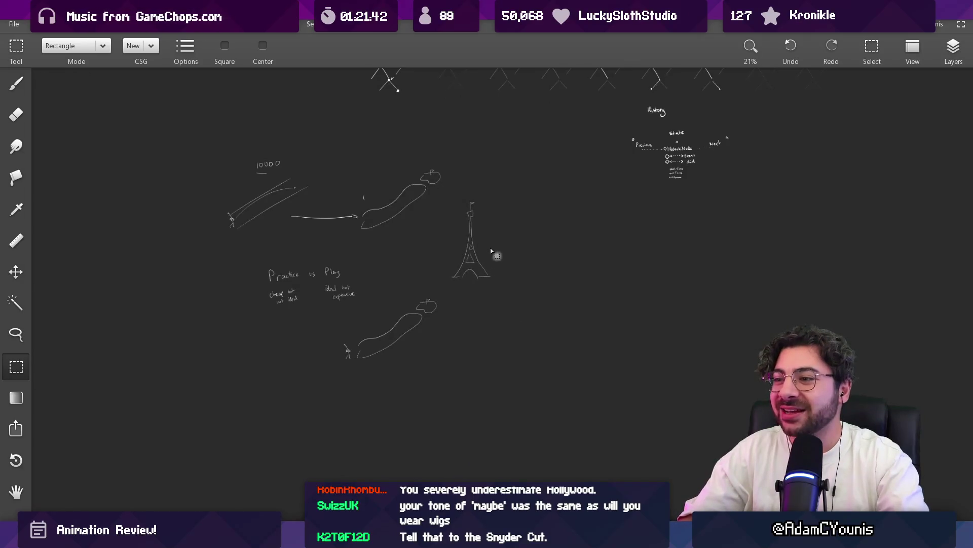
pyautogui.scroll(3, 456, 263)
pyautogui.scroll(2, 395, 284)
pyautogui.press('b')
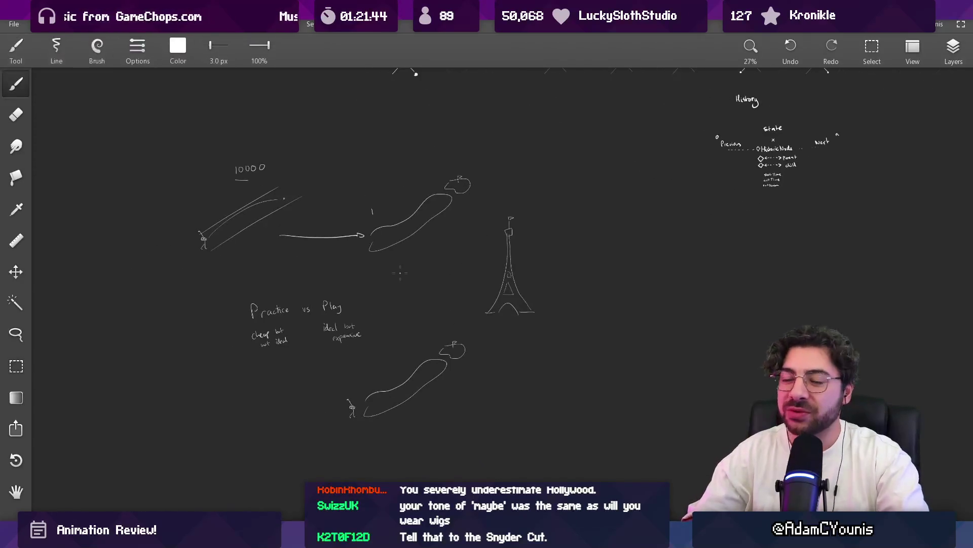
pyautogui.hotkey('alt', 'Tab')
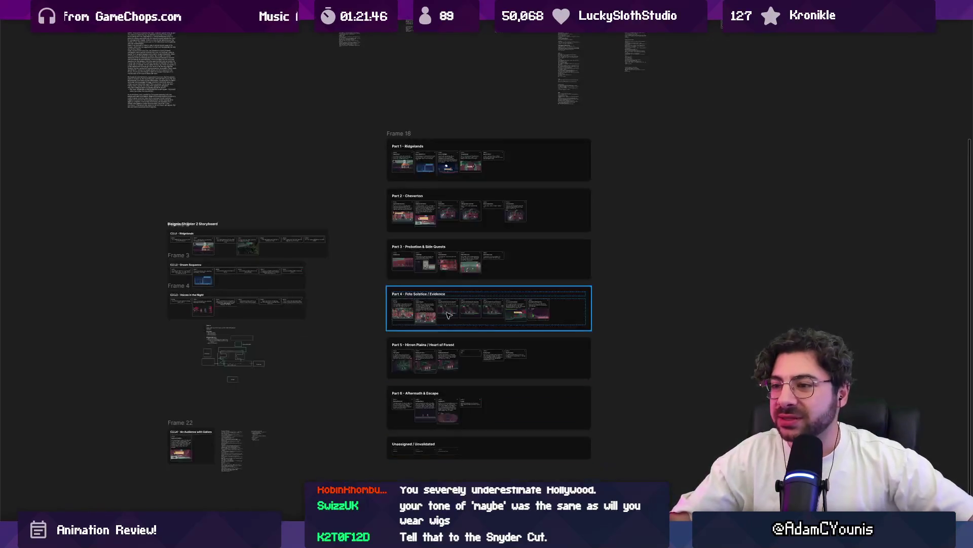
# - Marquee-select Frame 18 together with the Chapter 2 storyboard frames to its left
pyautogui.click(392, 286)
pyautogui.click(377, 292)
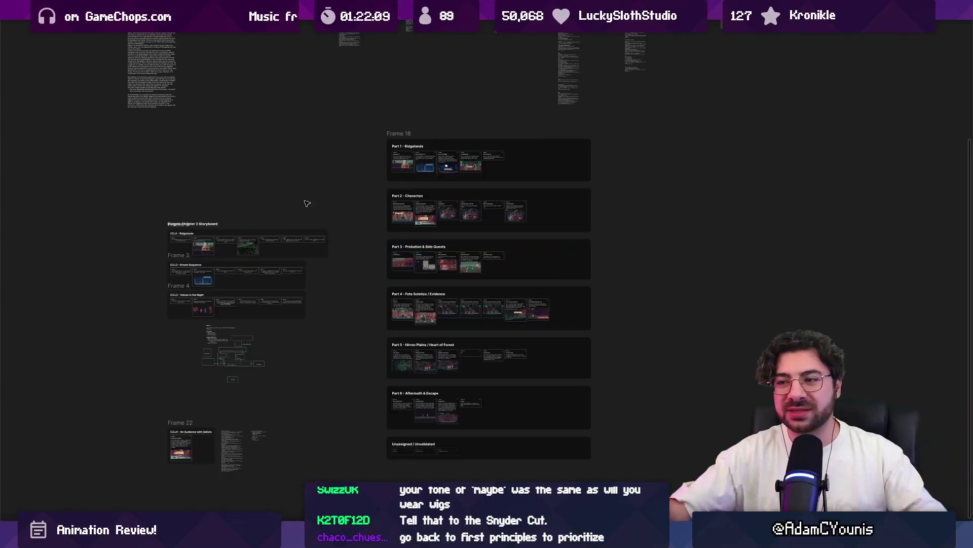
pyautogui.moveTo(136, 148); pyautogui.dragTo(633, 474)
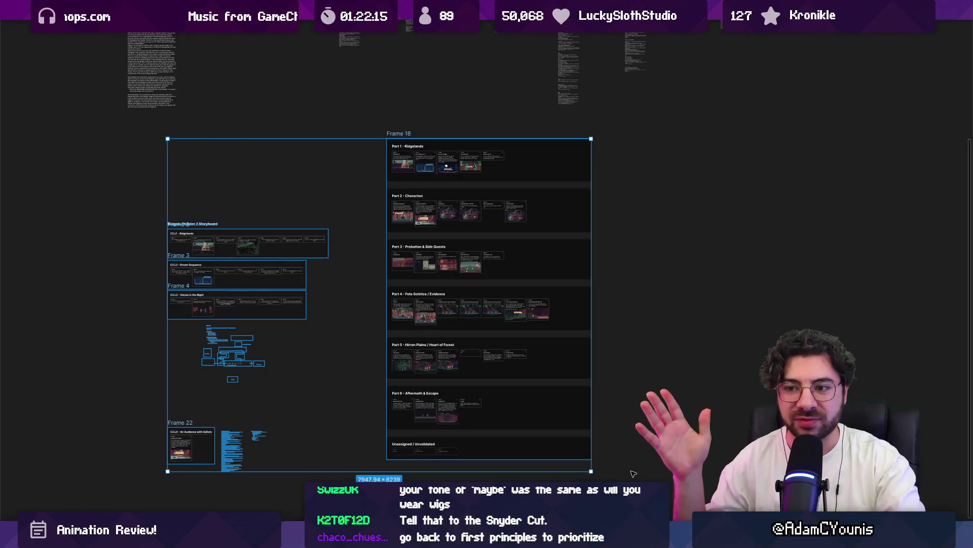
pyautogui.click(634, 474)
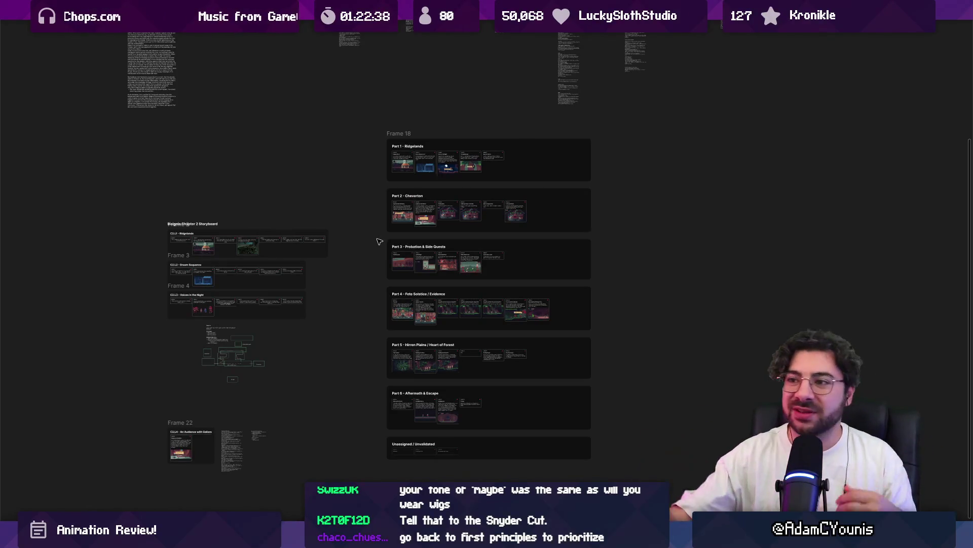
pyautogui.moveTo(361, 241)
pyautogui.mouseDown()
pyautogui.moveTo(397, 267)
pyautogui.moveTo(406, 250)
pyautogui.mouseUp()
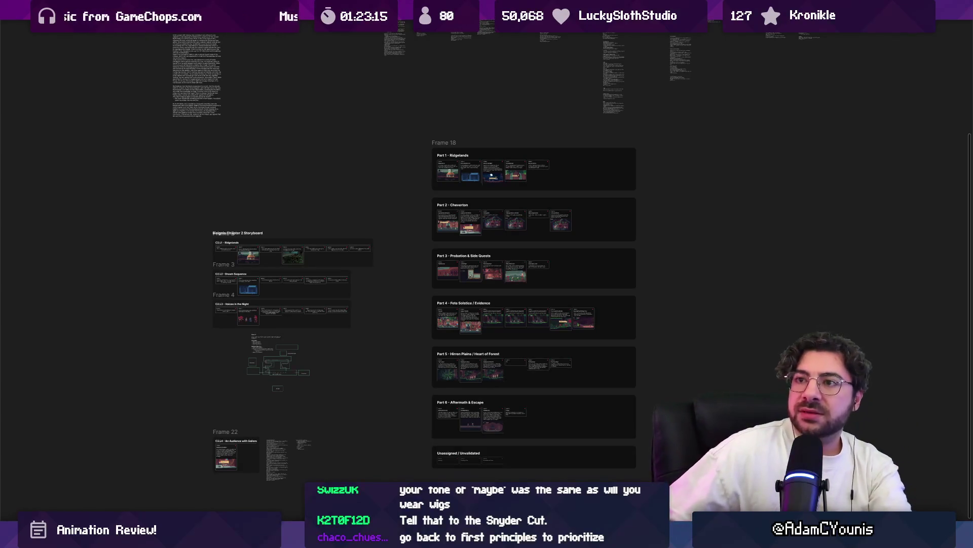
pyautogui.click(415, 7)
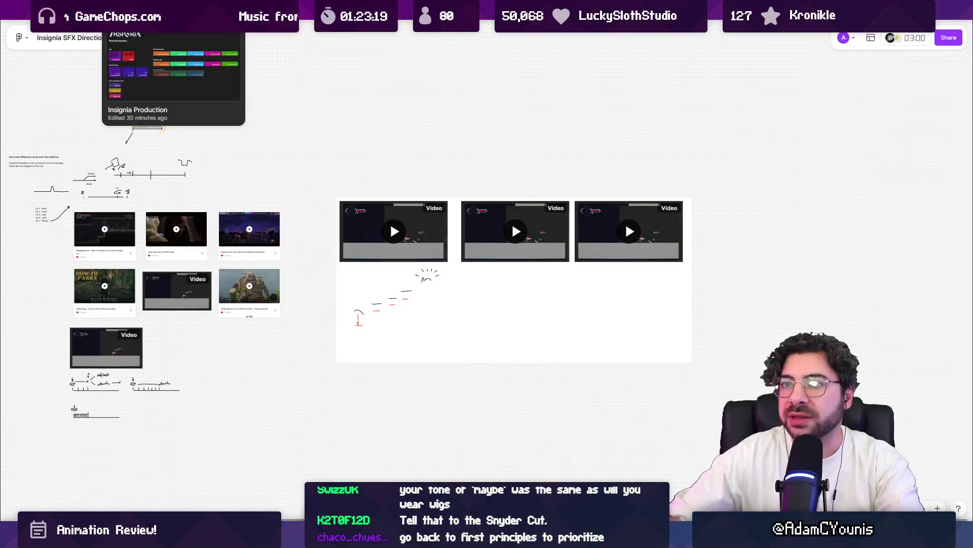
# - Open the Insignia Production file and look over the sound-effect notes block
pyautogui.click(190, 8)
pyautogui.scroll(-5, 586, 274)
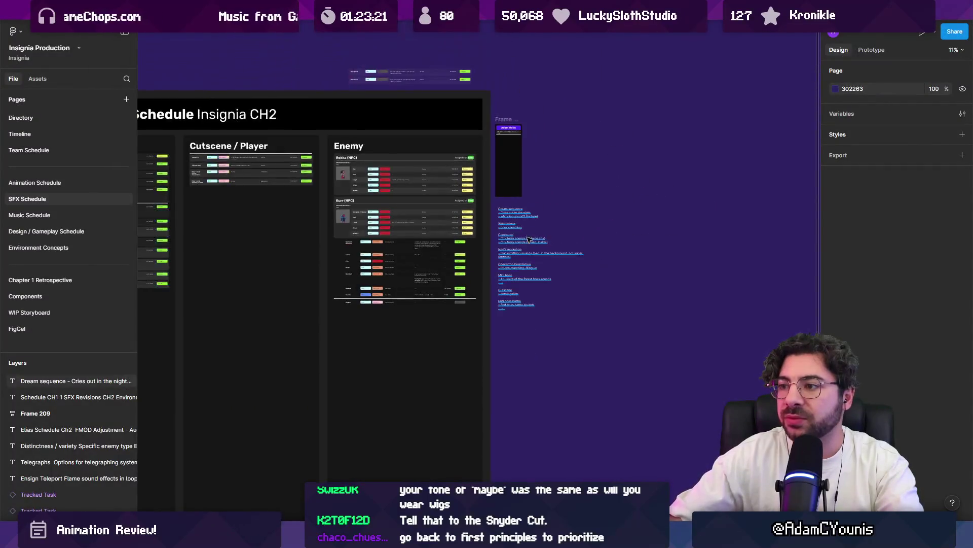
pyautogui.scroll(4, 512, 251)
pyautogui.click(512, 251)
pyautogui.press('Escape')
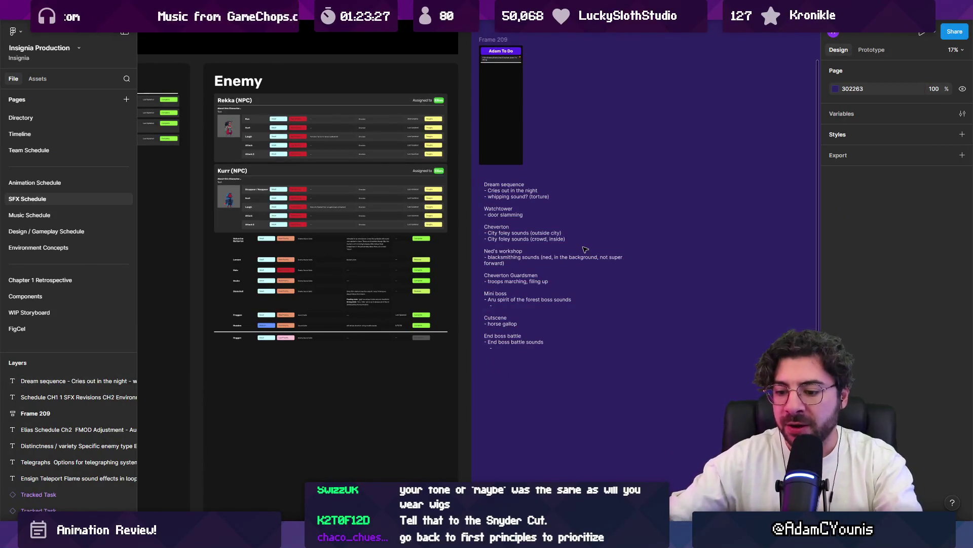
# - Replace 'Animation' with 'SFX' in the stream-title.txt title, then move on to Google Meet
pyautogui.hotkey('alt', 'Tab')
pyautogui.hotkey('ctrl', 'a')
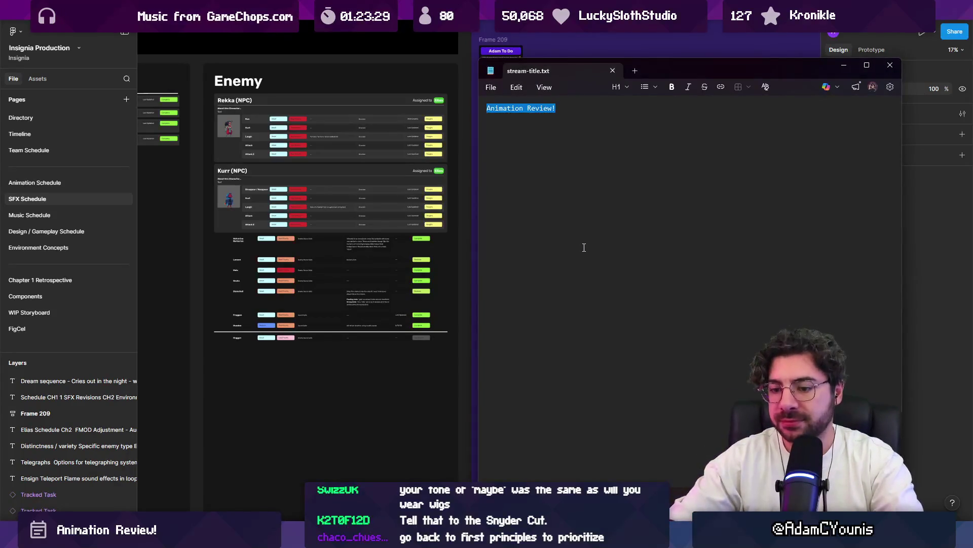
pyautogui.press('Home')
pyautogui.hotkey('ctrl', 'shift', 'Right')
pyautogui.press('BackSpace')
pyautogui.write('SFX')
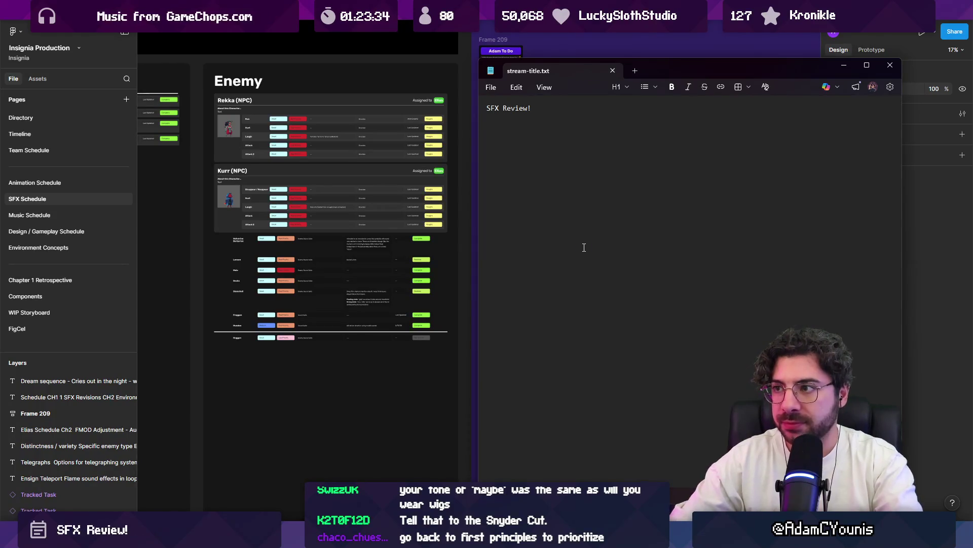
pyautogui.hotkey('alt', 'Tab')
pyautogui.hotkey('alt', 'Tab')
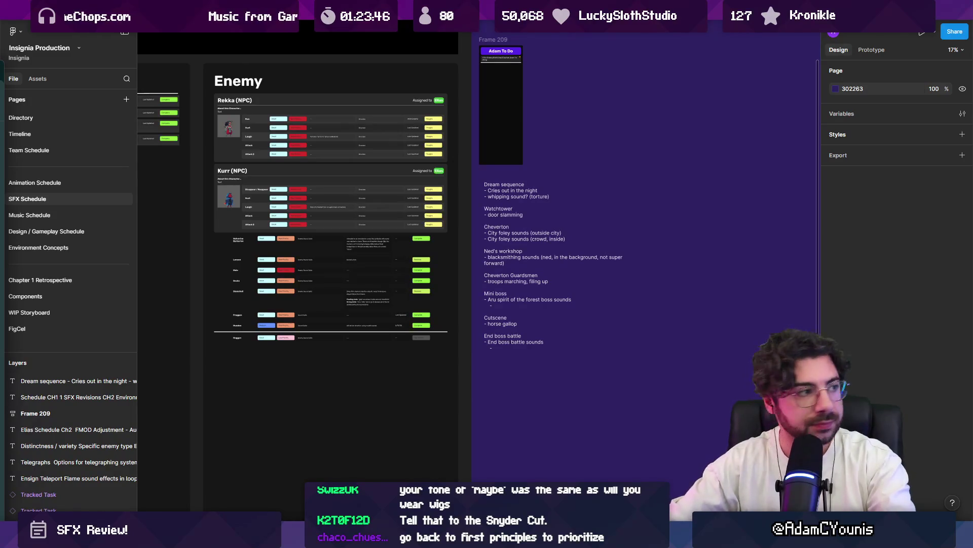
pyautogui.hotkey('alt', 'Tab')
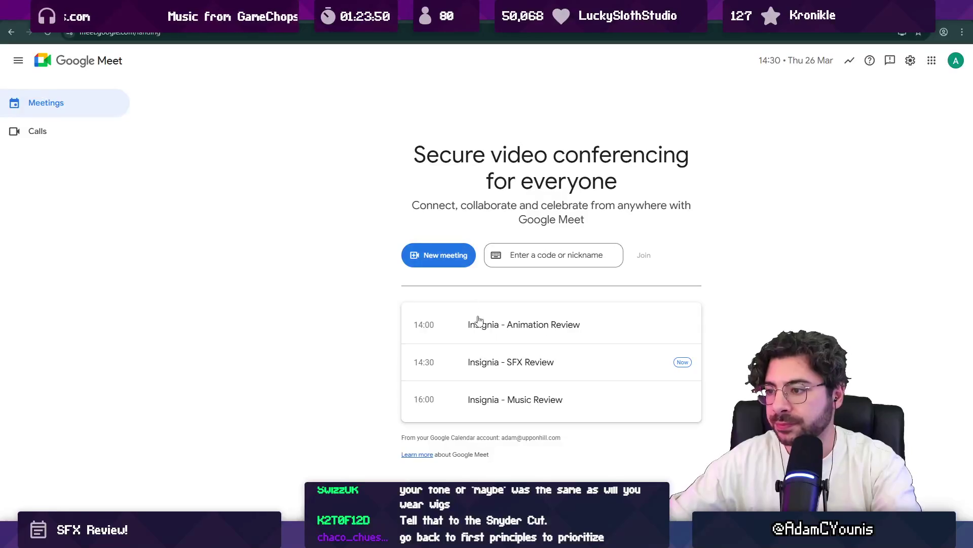
# - Open the Insignia - SFX Review meeting and turn the camera off before joining
pyautogui.click(484, 364)
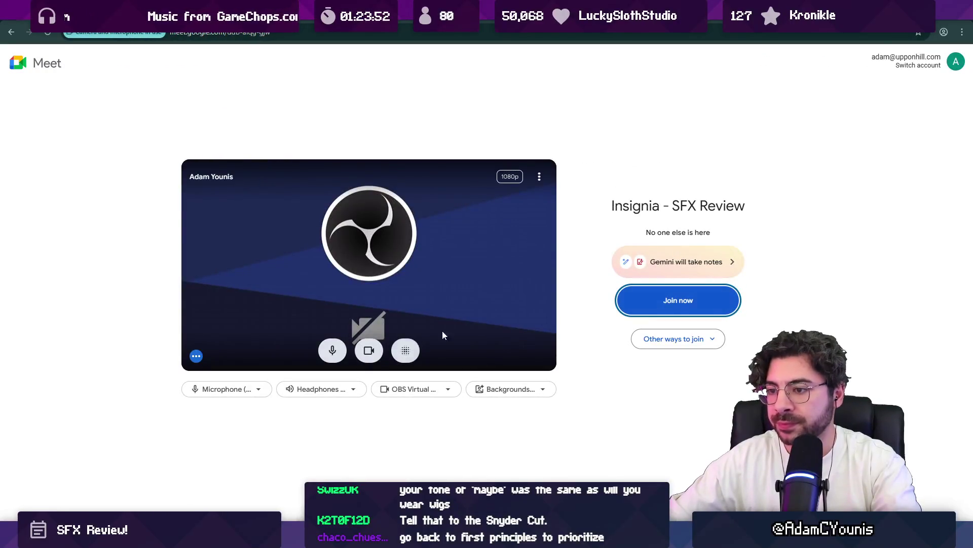
pyautogui.click(369, 356)
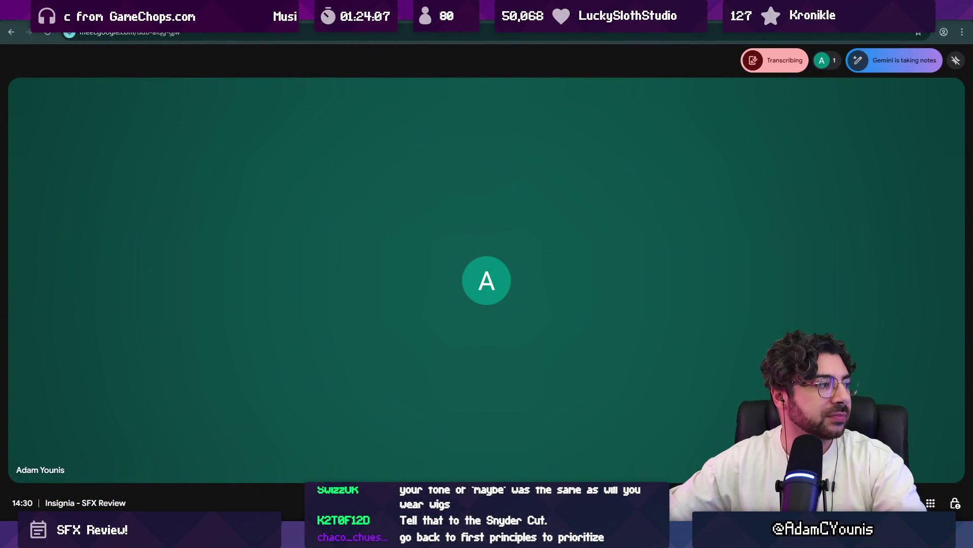
pyautogui.moveTo(259, 238)
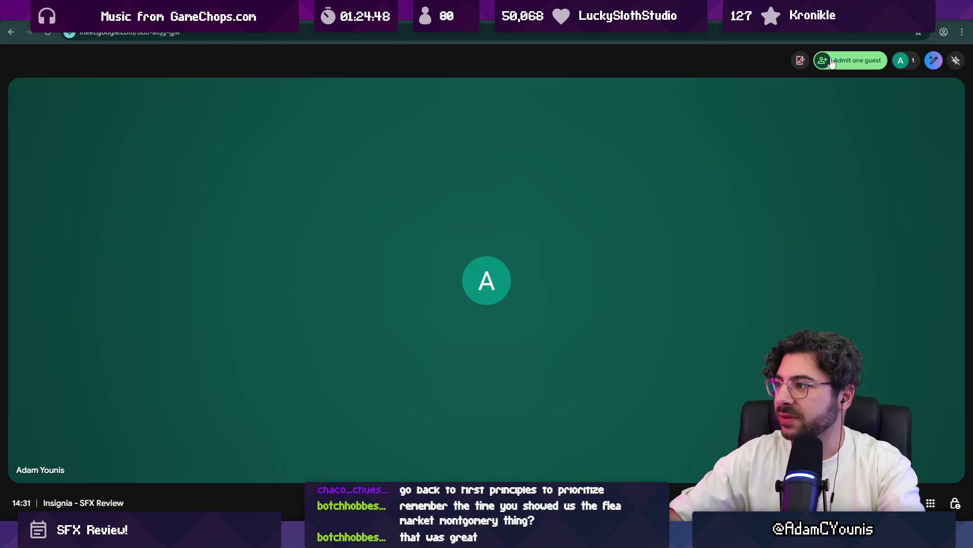
# - Admit the one waiting guest and dismiss the Ask Gemini notice
pyautogui.click(852, 60)
pyautogui.click(916, 254)
pyautogui.click(947, 93)
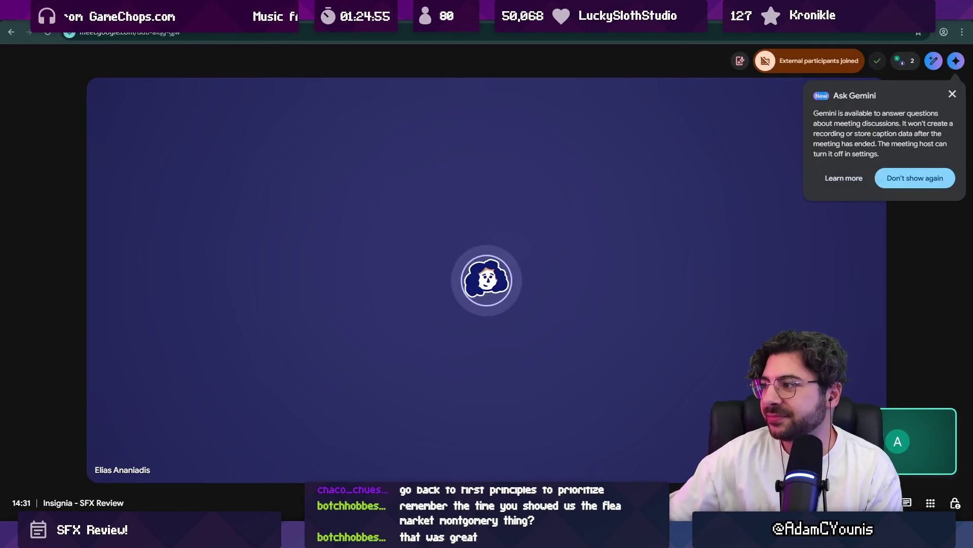
pyautogui.click(953, 94)
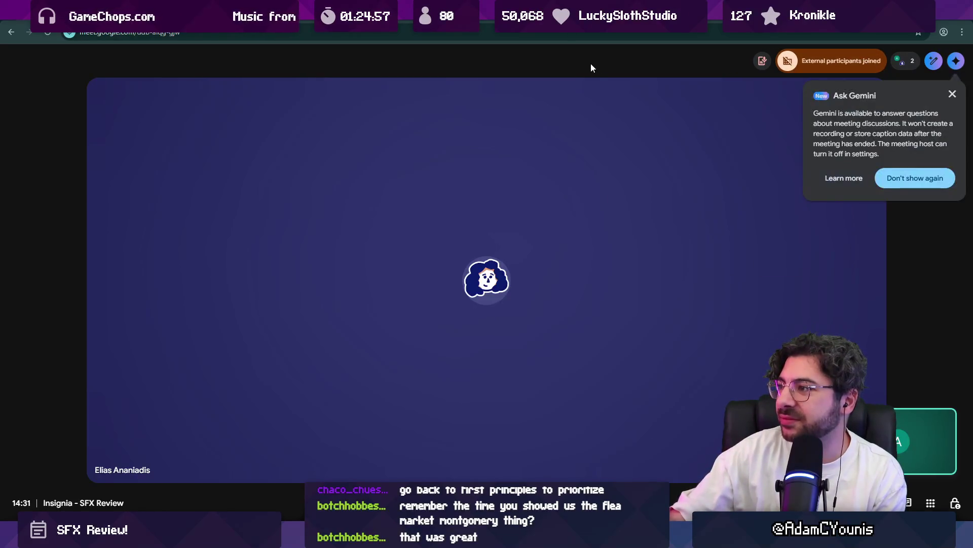
pyautogui.click(953, 96)
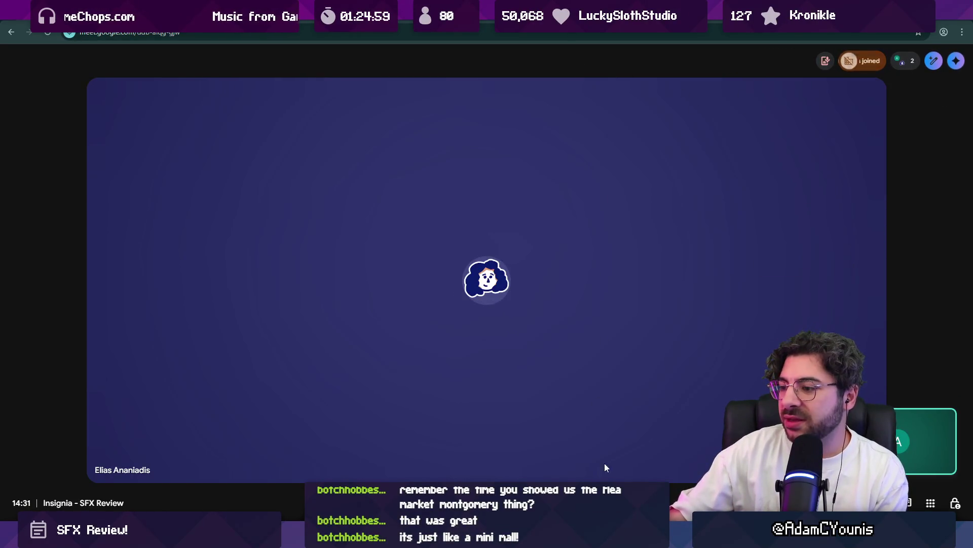
# - Bring up the stream music player, then go back to the call
pyautogui.click(606, 538)
pyautogui.hotkey('alt', 'Tab')
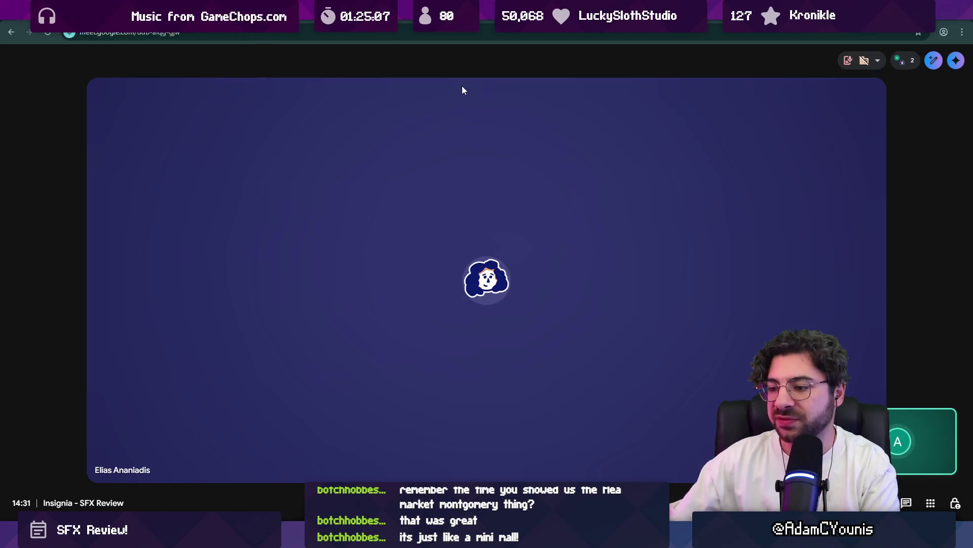
pyautogui.moveTo(454, 535)
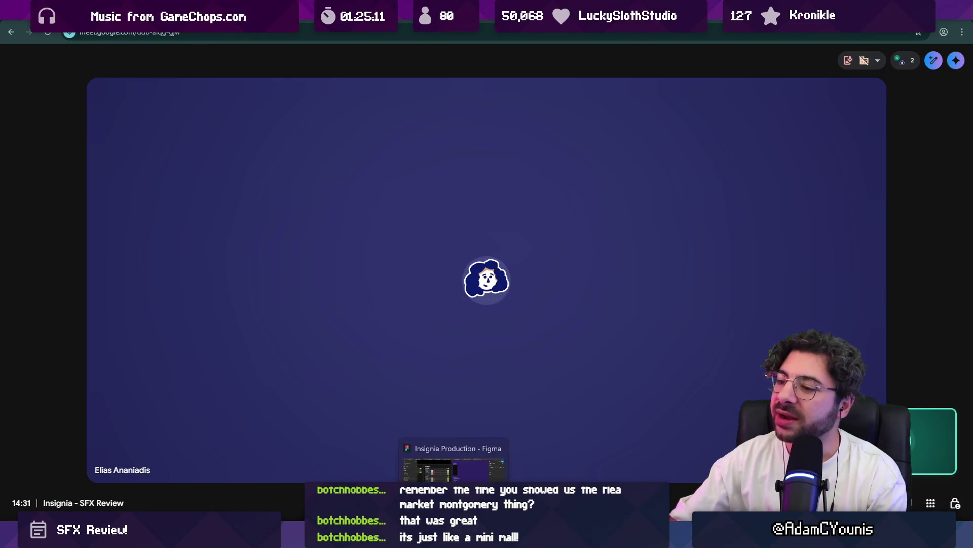
# - Shift the Dream sequence notes block right and down, then zoom it to fill the view
pyautogui.click(453, 469)
pyautogui.moveTo(530, 258); pyautogui.dragTo(569, 278)
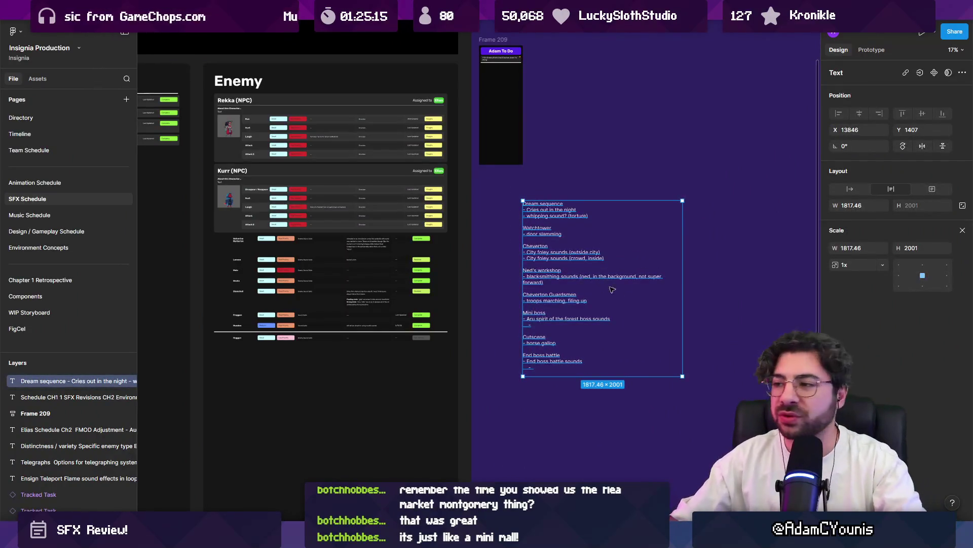
pyautogui.hotkey('shift', '2')
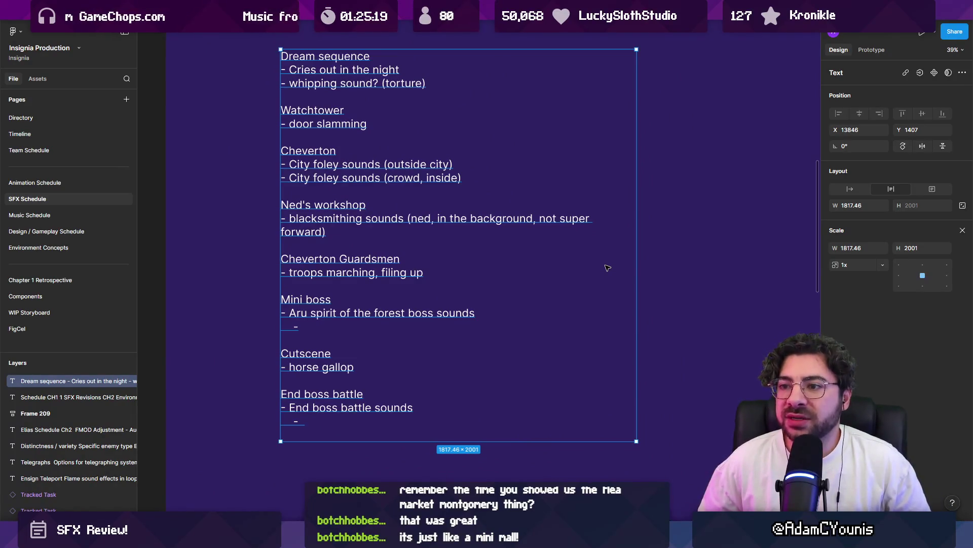
pyautogui.click(703, 272)
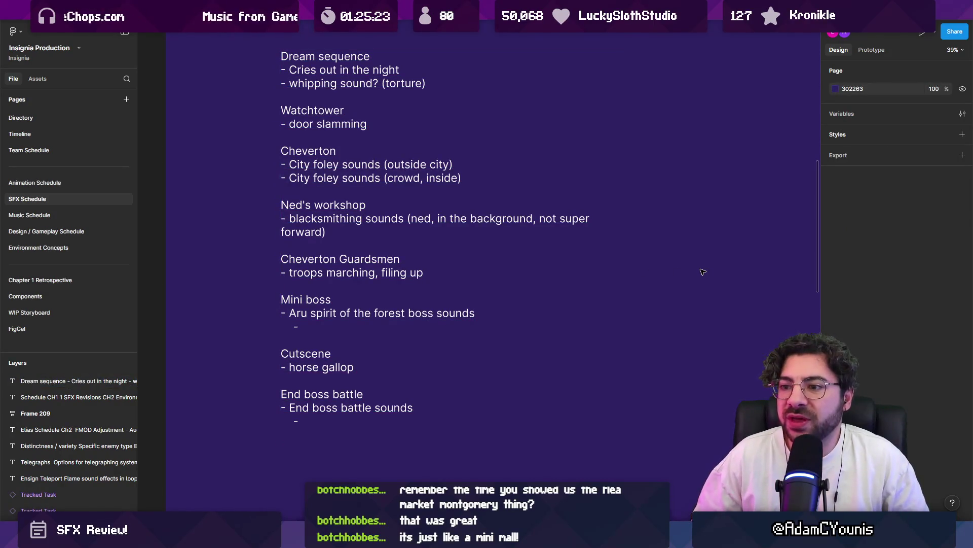
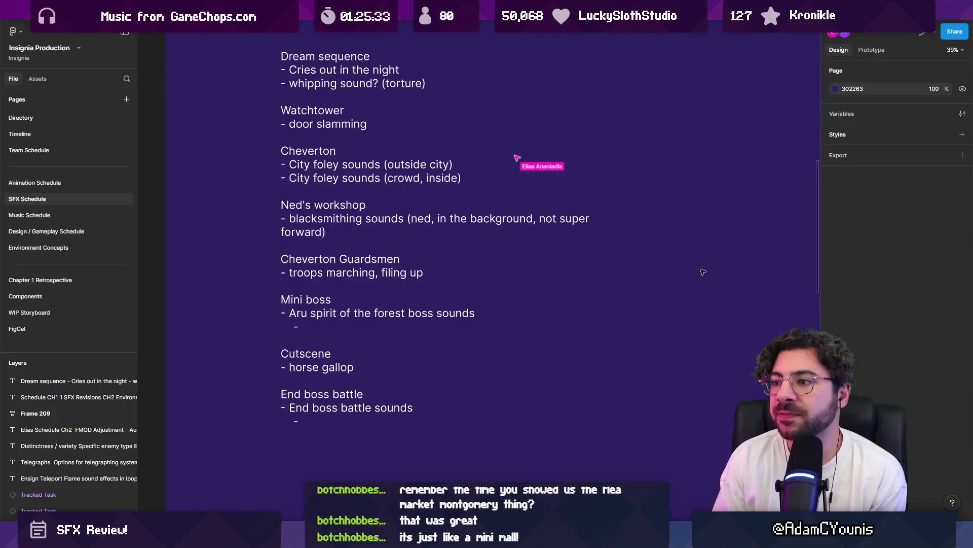
# - Widen the SFX notes text box so each note fits on one line
pyautogui.rightClick(615, 219)
pyautogui.click(573, 224)
pyautogui.press('k')
pyautogui.moveTo(637, 224)
pyautogui.mouseDown()
pyautogui.moveTo(662, 226)
pyautogui.moveTo(608, 229)
pyautogui.mouseUp()
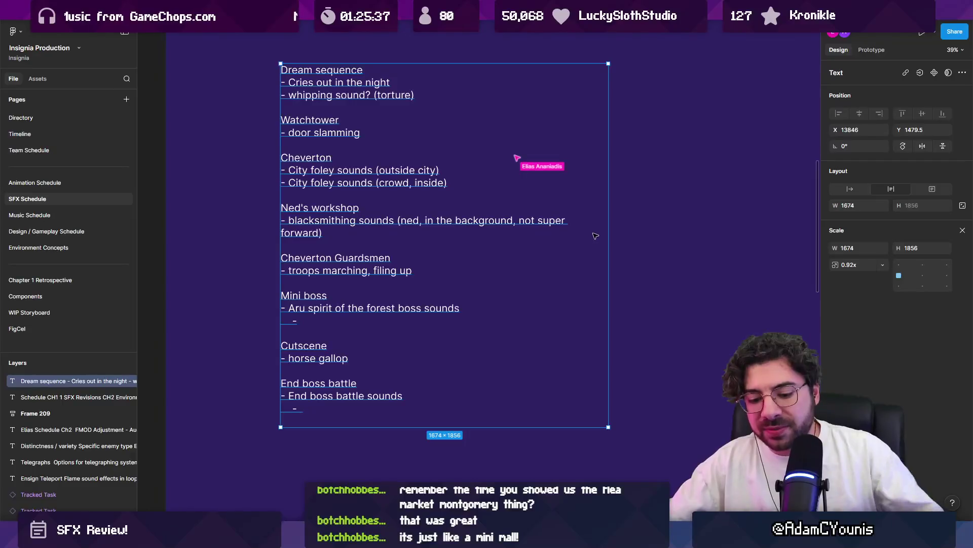
pyautogui.press('Escape')
pyautogui.click(601, 223)
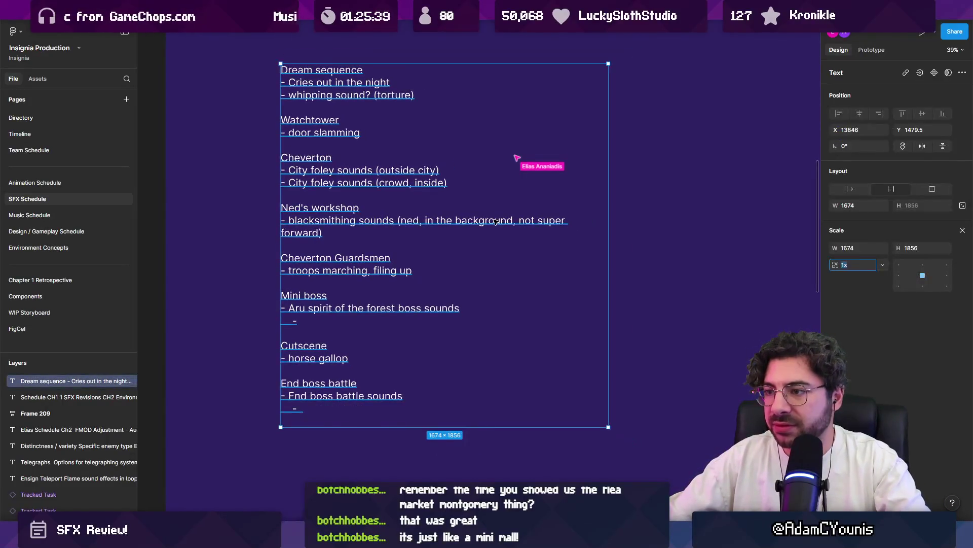
pyautogui.press('v')
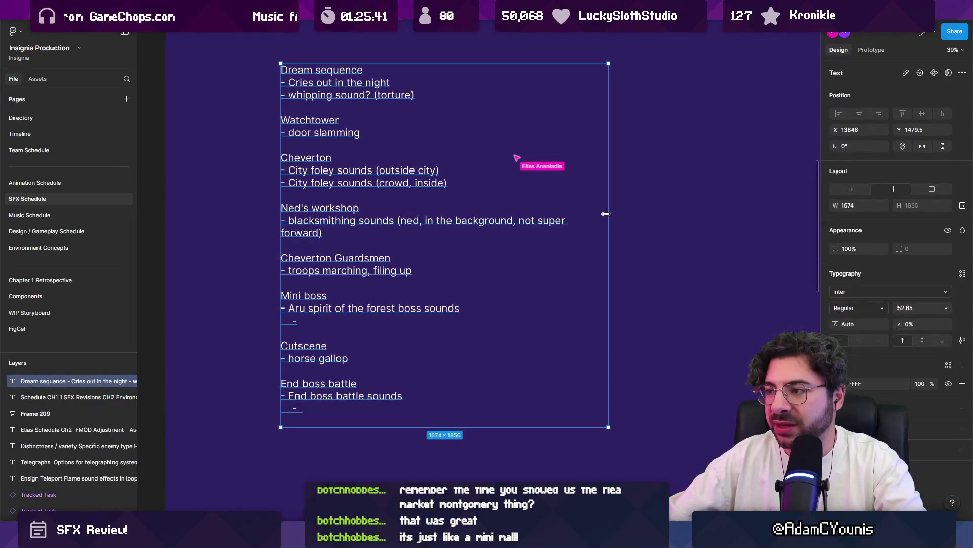
pyautogui.moveTo(610, 212); pyautogui.dragTo(641, 210)
pyautogui.press('Escape')
# - Strike through the blacksmithing sounds line under Ned's workshop
pyautogui.scroll(2, 389, 260)
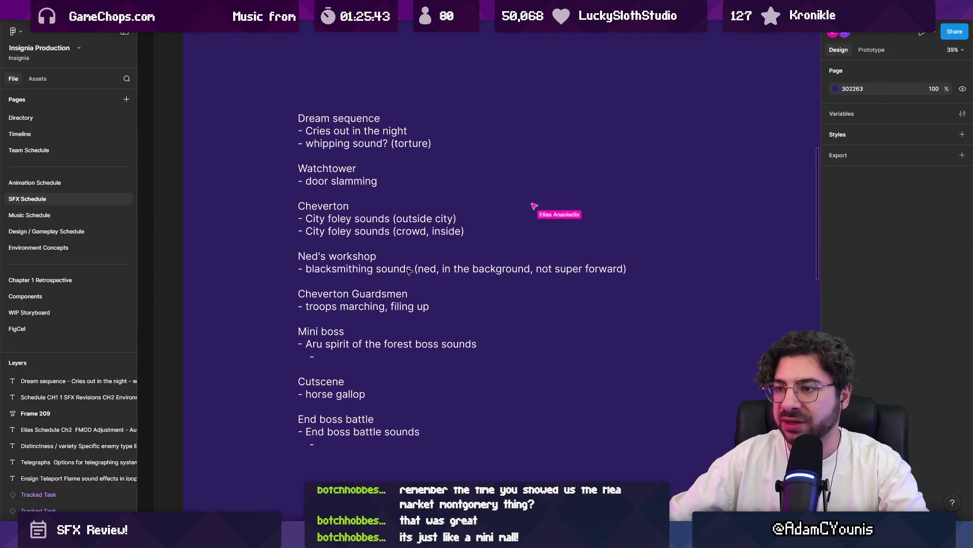
pyautogui.doubleClick(320, 269)
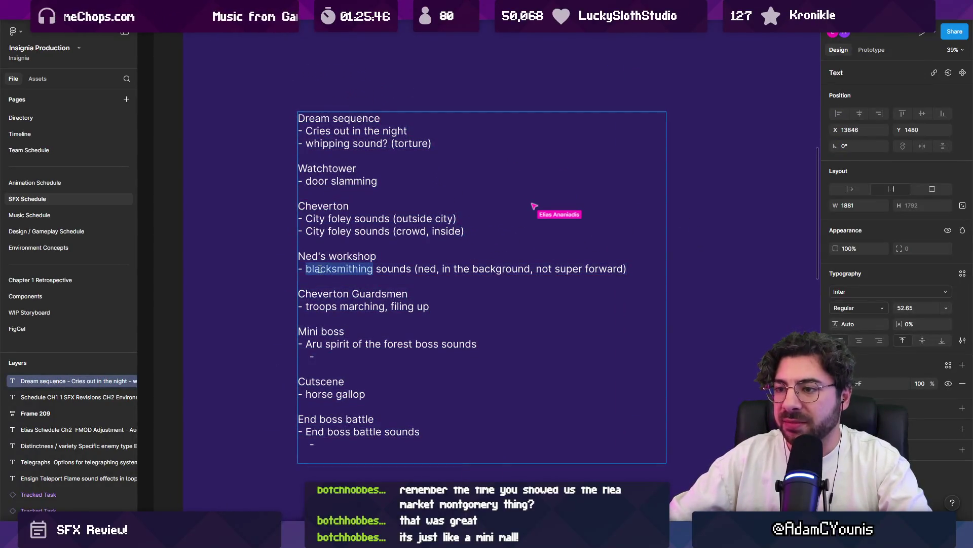
pyautogui.tripleClick(321, 269)
pyautogui.hotkey('ctrl', 'shift', 'x')
pyautogui.press('Escape')
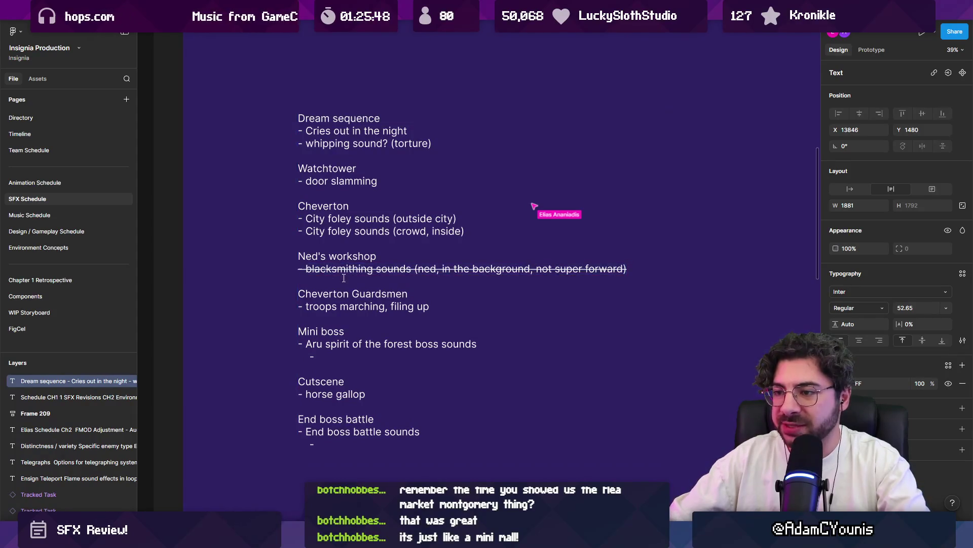
pyautogui.tripleClick(377, 268)
pyautogui.scroll(3, 376, 267)
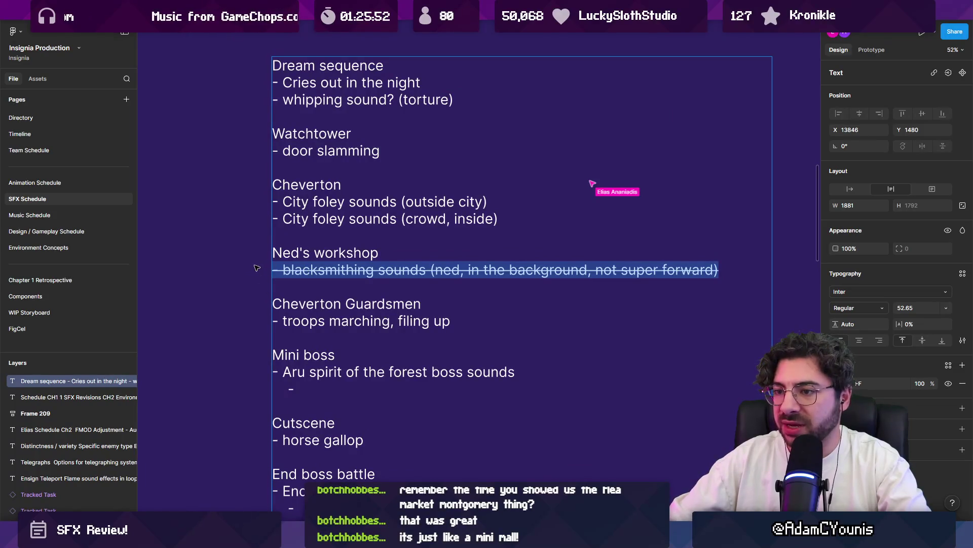
pyautogui.scroll(-5, 256, 267)
pyautogui.press('Escape')
pyautogui.scroll(-3, 415, 266)
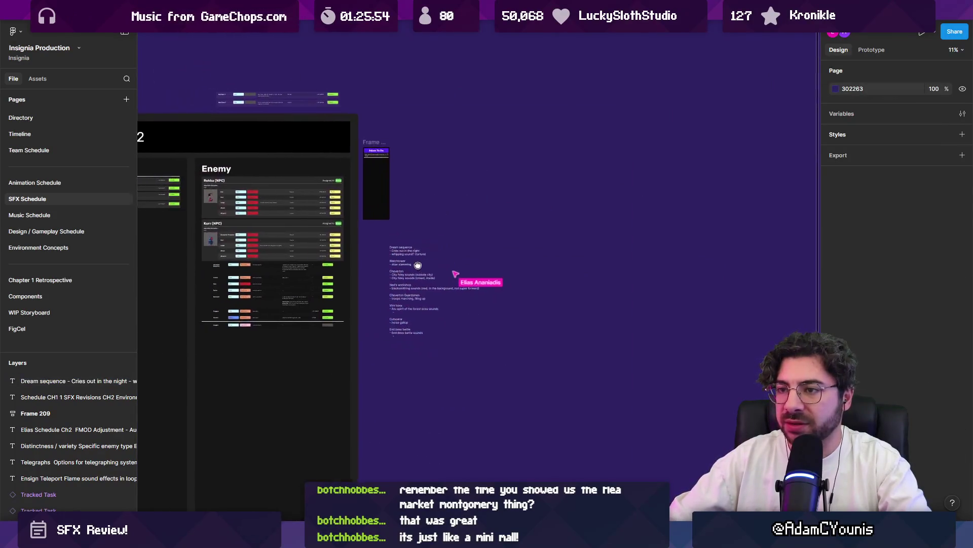
# - Duplicate the 'Fill in Enemy Briefs' task card and move the copy toward the notes
pyautogui.scroll(5, 372, 163)
pyautogui.click(360, 126)
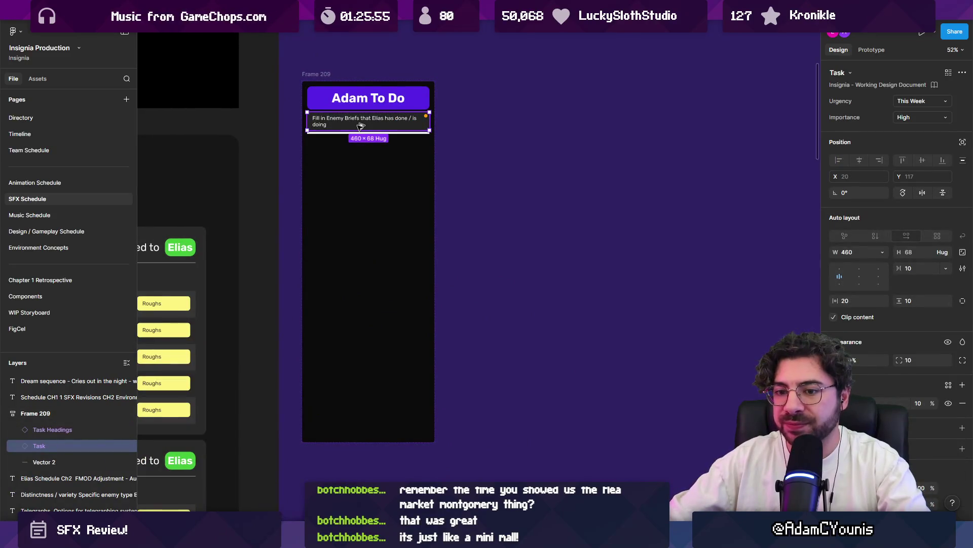
pyautogui.hotkey('ctrl', 'v')
pyautogui.scroll(-3, 481, 137)
pyautogui.moveTo(386, 109)
pyautogui.mouseDown()
pyautogui.moveTo(583, 91)
pyautogui.moveTo(339, 212)
pyautogui.mouseUp()
pyautogui.scroll(3, 472, 181)
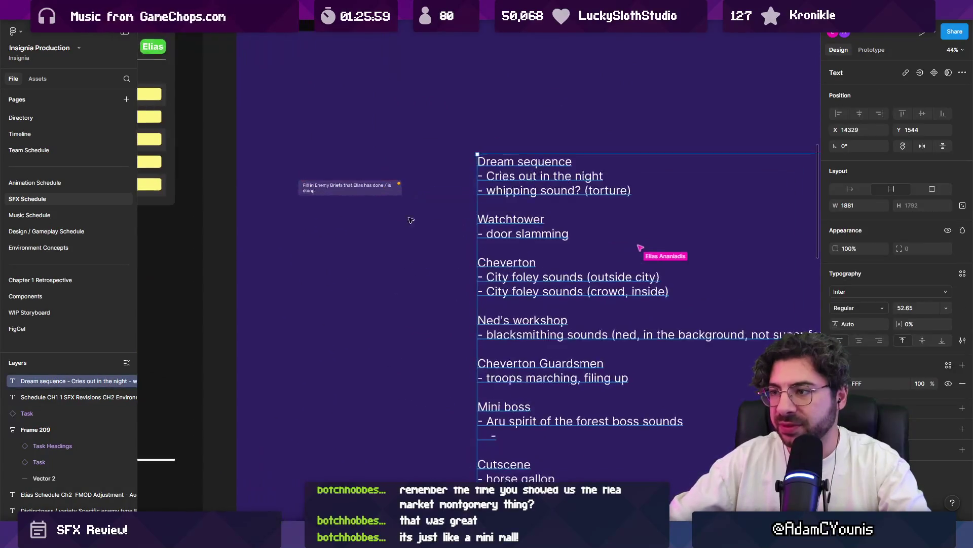
# - Copy the 'Cries out in the night' line and shift the notes text right and down
pyautogui.press('Return')
pyautogui.tripleClick(522, 177)
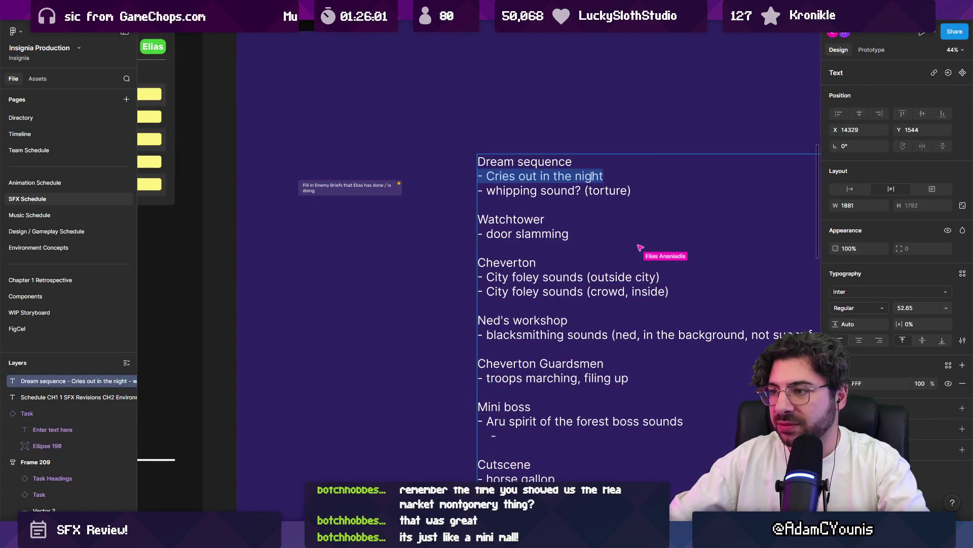
pyautogui.scroll(3, 424, 175)
pyautogui.press('Escape')
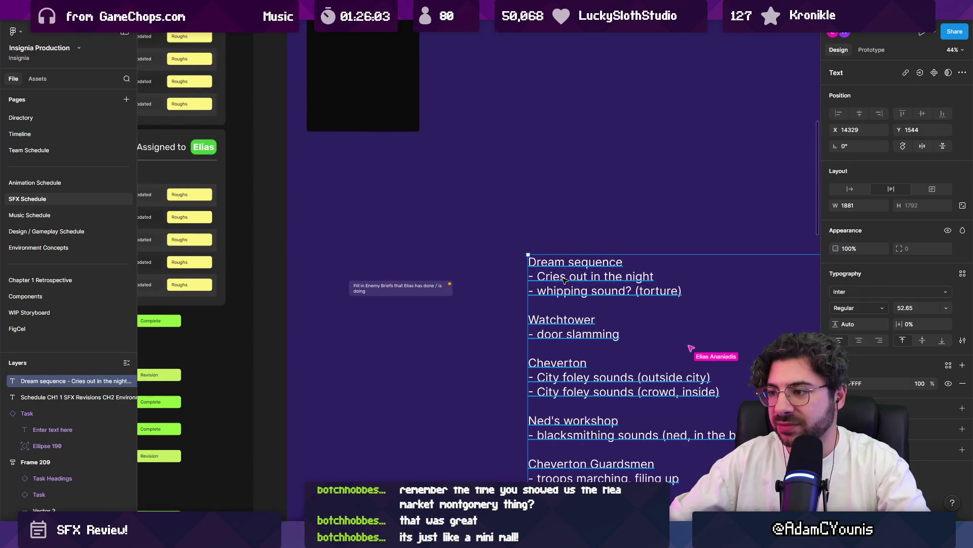
pyautogui.scroll(-5, 482, 253)
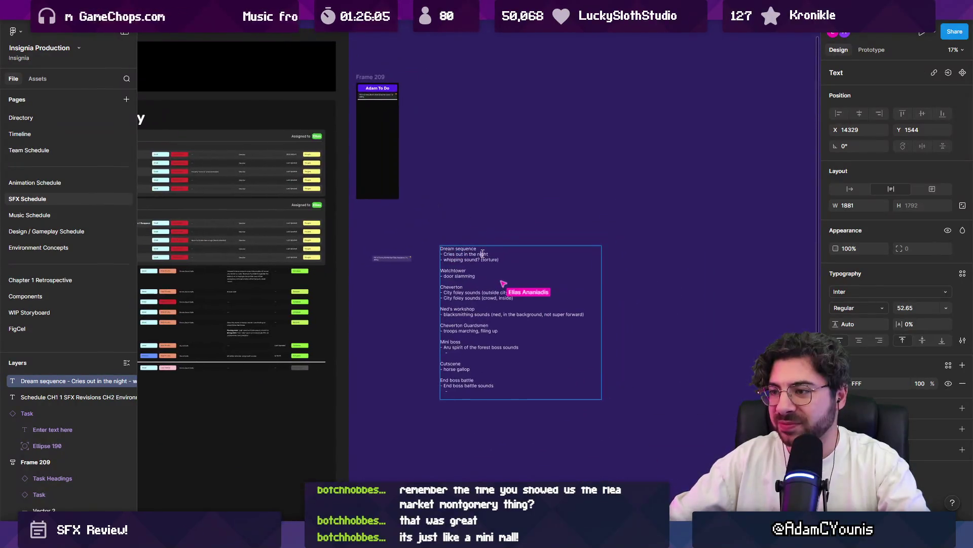
pyautogui.moveTo(482, 254); pyautogui.dragTo(568, 276)
# - Alt-drag the Adam To Do column to create a copy, Frame 289
pyautogui.click(380, 148)
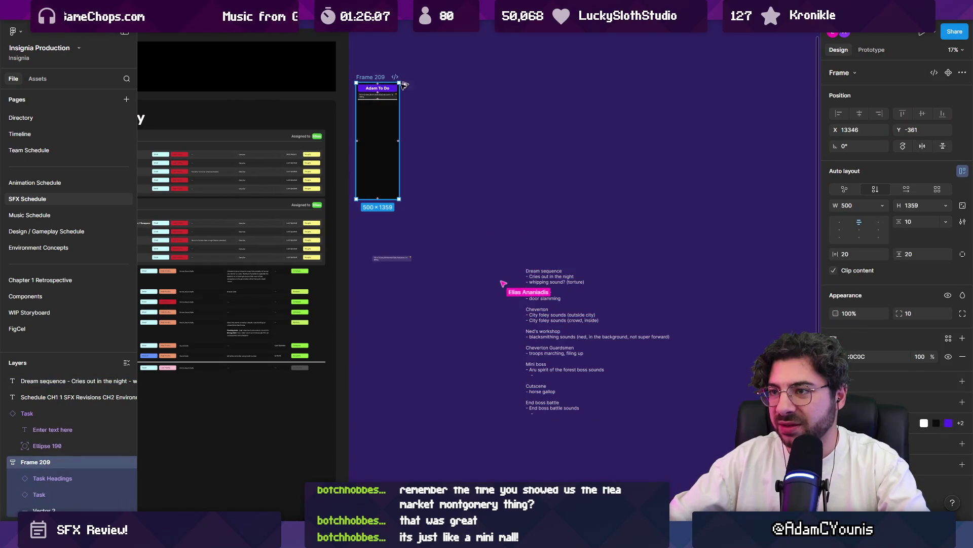
pyautogui.moveTo(393, 81); pyautogui.dragTo(436, 257)
pyautogui.scroll(4, 436, 258)
pyautogui.doubleClick(427, 289)
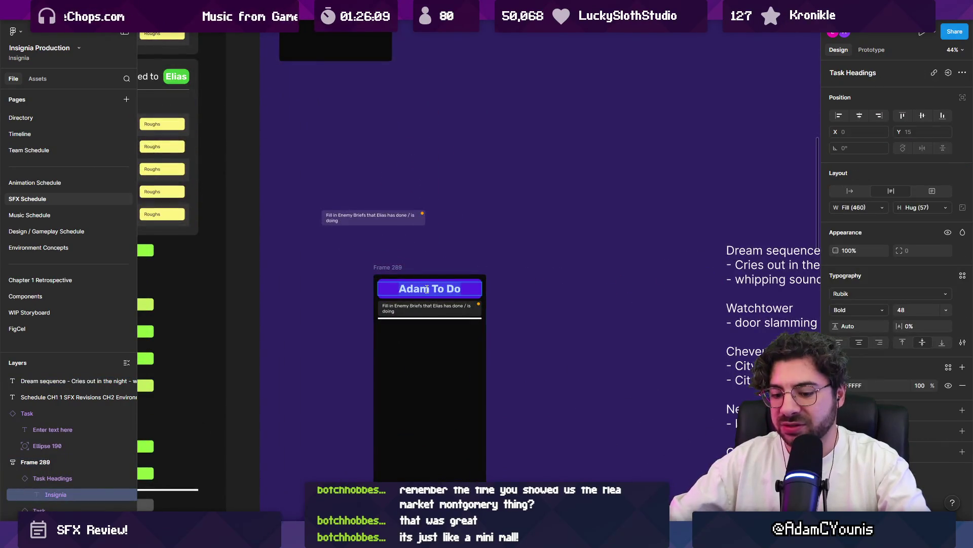
# - Rename the copied column's heading to Have and delete its task card
pyautogui.write('Have')
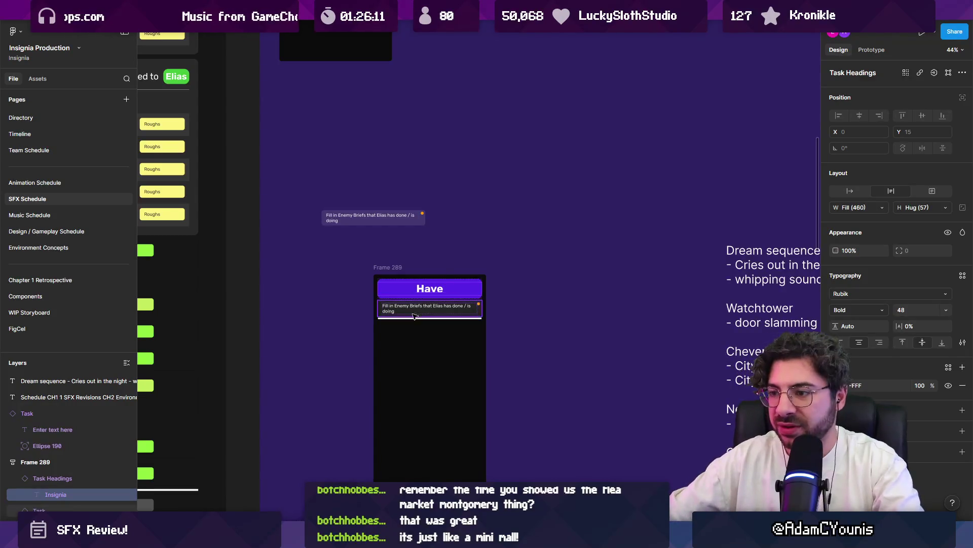
pyautogui.click(415, 315)
pyautogui.press('Delete')
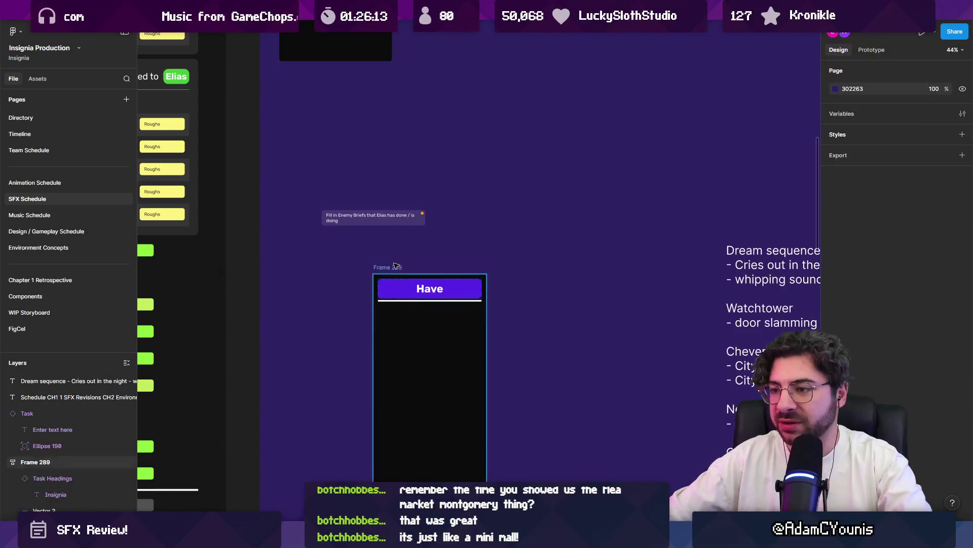
# - Duplicate the Have column twice, headed Need and ???
pyautogui.moveTo(396, 264); pyautogui.dragTo(320, 250)
pyautogui.hotkey('ctrl', 'd')
pyautogui.doubleClick(464, 274)
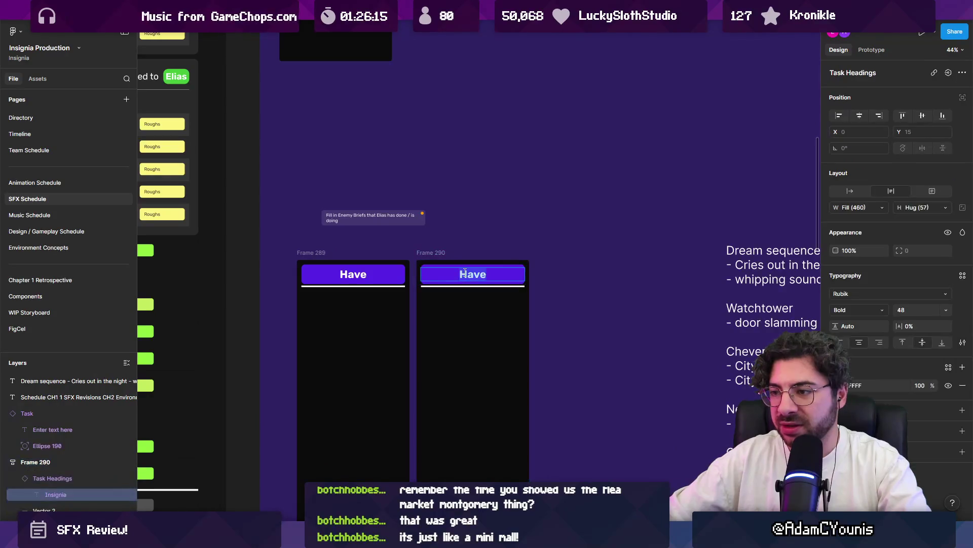
pyautogui.write('Need')
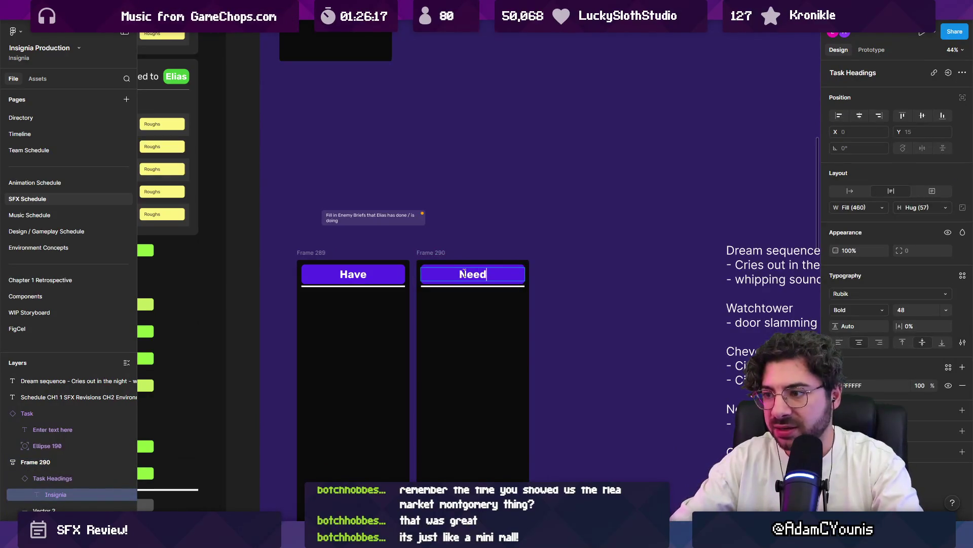
pyautogui.press('Escape')
pyautogui.press('Escape')
pyautogui.press('Escape')
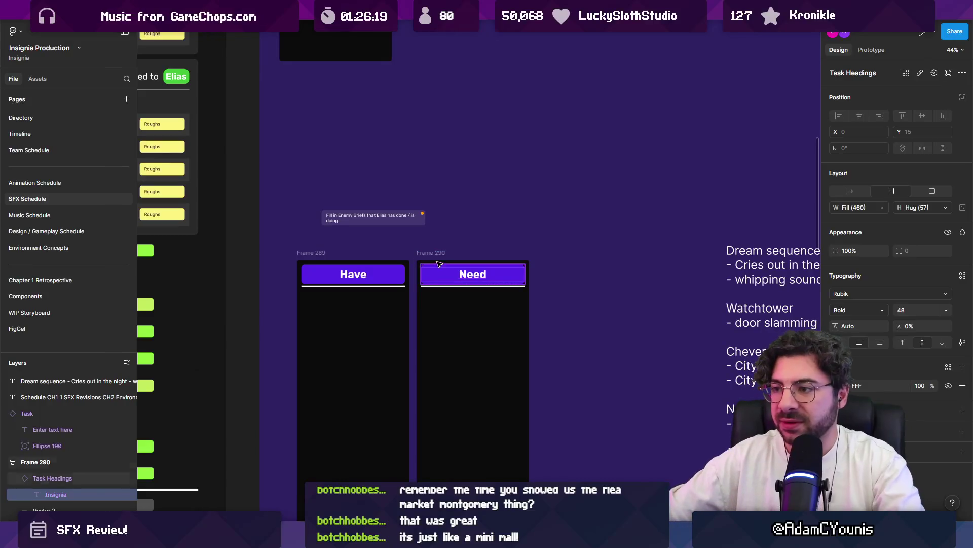
pyautogui.hotkey('ctrl', 'd')
pyautogui.click(603, 274)
pyautogui.doubleClick(604, 274)
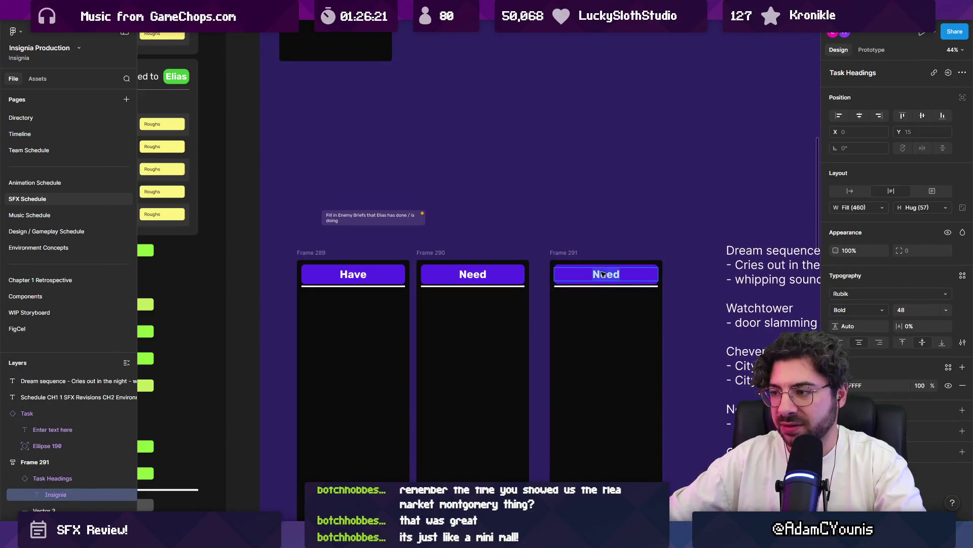
pyautogui.write('N')
pyautogui.write('???')
pyautogui.press('Escape')
pyautogui.scroll(-2, 547, 239)
# - Paste the 'Cries out in the night' note into the loose task card's text
pyautogui.click(499, 206)
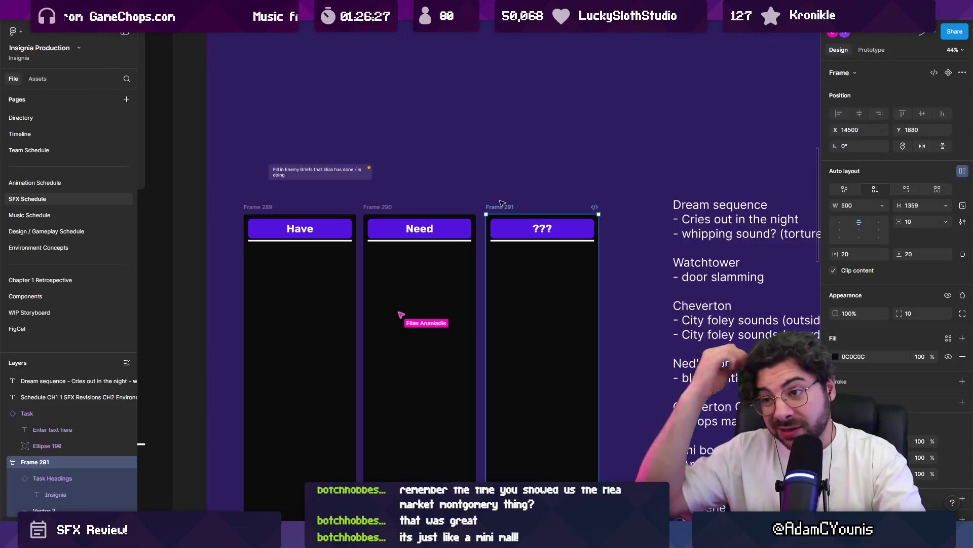
pyautogui.click(326, 172)
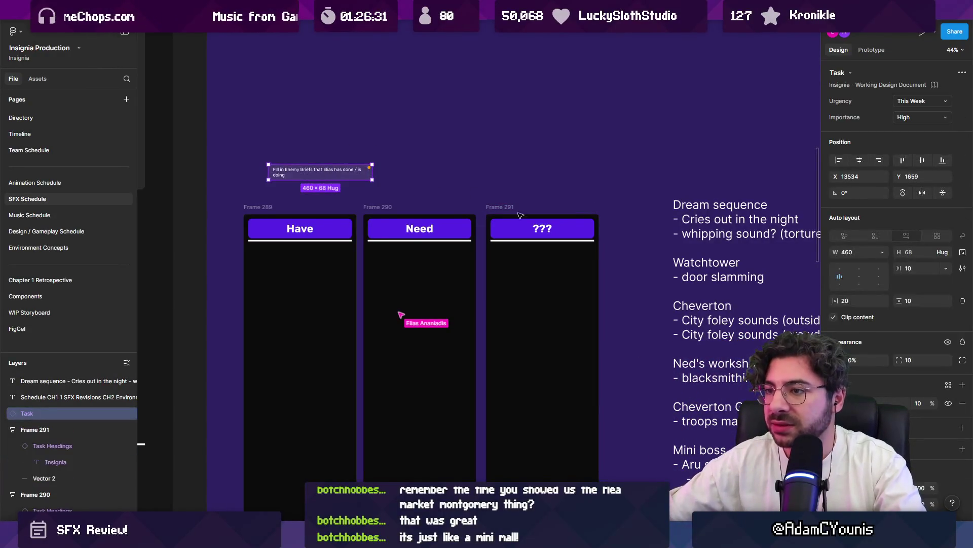
pyautogui.click(719, 228)
pyautogui.hscroll(3, 644, 212)
pyautogui.tripleClick(645, 211)
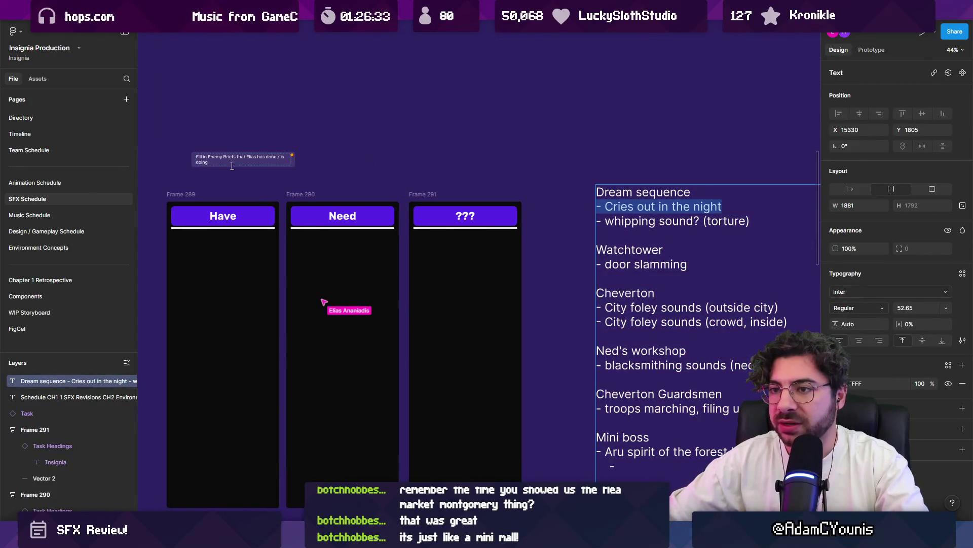
pyautogui.doubleClick(218, 158)
pyautogui.hotkey('ctrl', 'v')
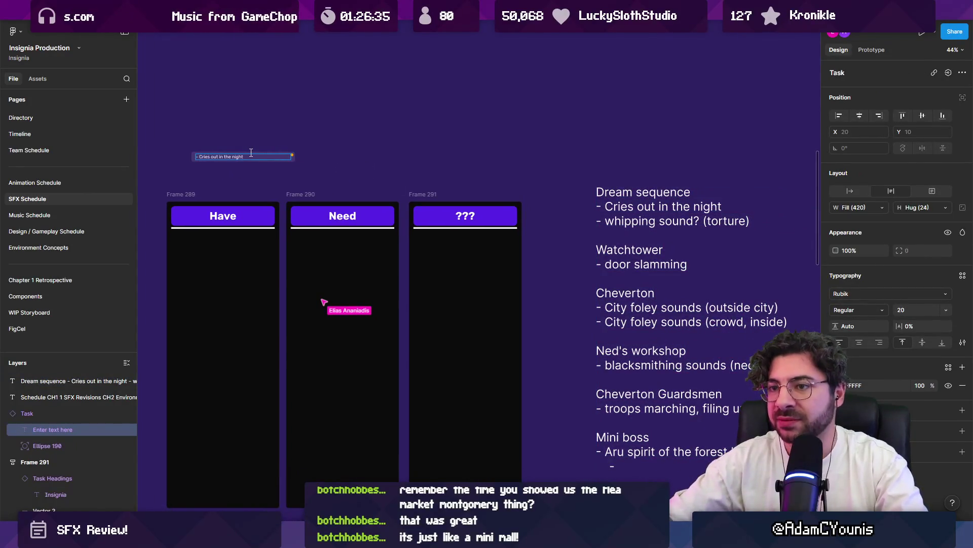
pyautogui.press('Escape')
pyautogui.press('Escape')
# - Drag the card into the ??? column as its first item
pyautogui.moveTo(239, 160)
pyautogui.mouseDown()
pyautogui.moveTo(412, 176)
pyautogui.moveTo(369, 172)
pyautogui.moveTo(394, 174)
pyautogui.moveTo(385, 177)
pyautogui.moveTo(467, 238)
pyautogui.mouseUp()
pyautogui.scroll(3, 457, 243)
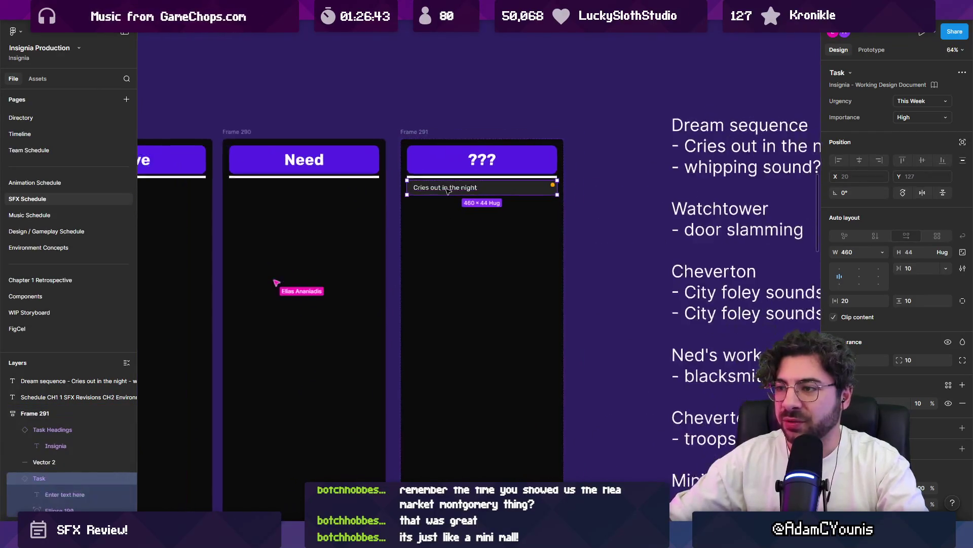
pyautogui.scroll(-3, 449, 190)
pyautogui.scroll(2, 412, 216)
pyautogui.click(412, 216)
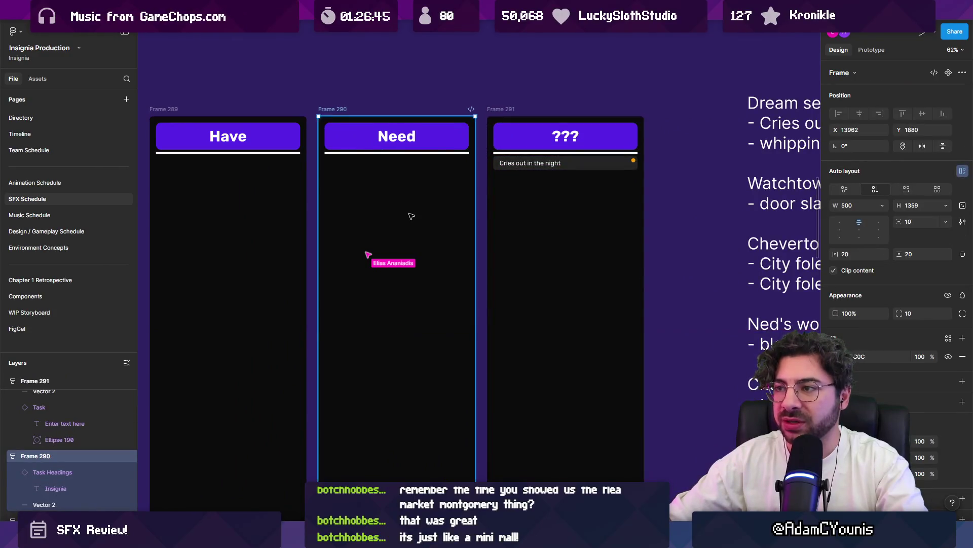
pyautogui.scroll(-2, 412, 216)
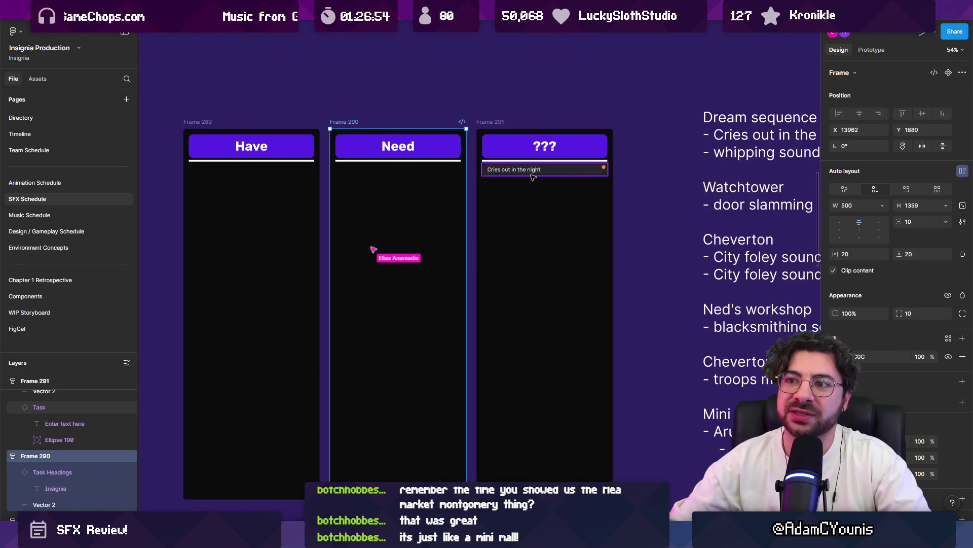
pyautogui.click(417, 62)
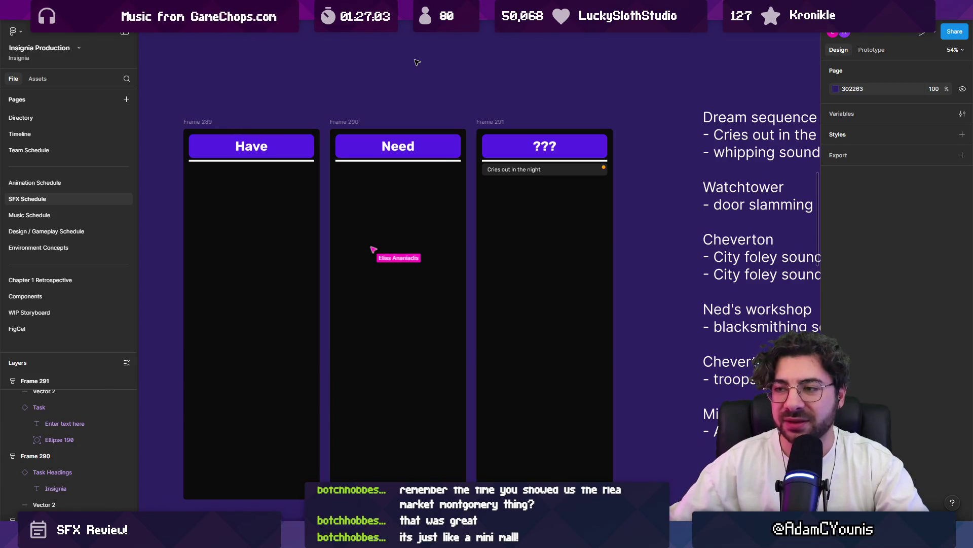
pyautogui.click(492, 171)
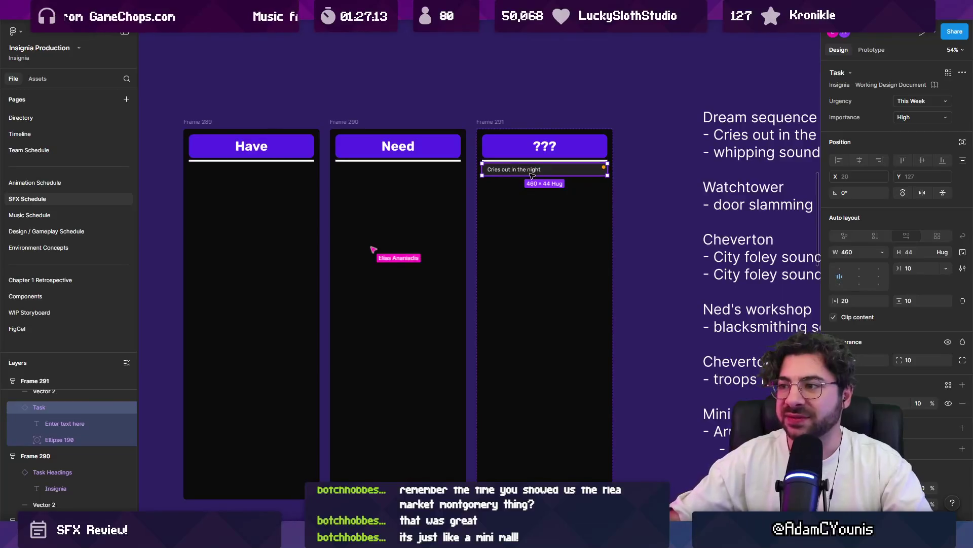
# - Add a bold 'Dream Sequence' title line above the card's 'Cries out in the night' text
pyautogui.press('Escape')
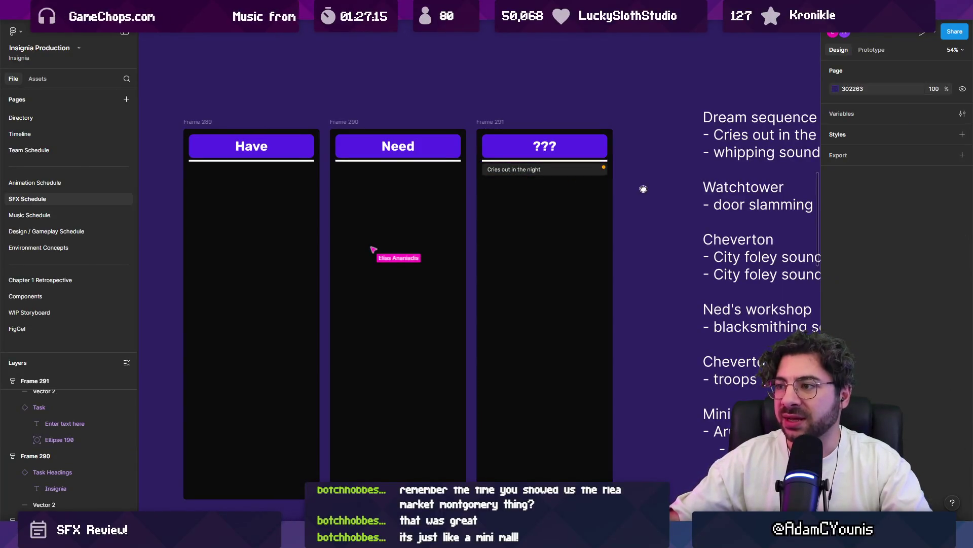
pyautogui.hscroll(1, 558, 174)
pyautogui.click(505, 169)
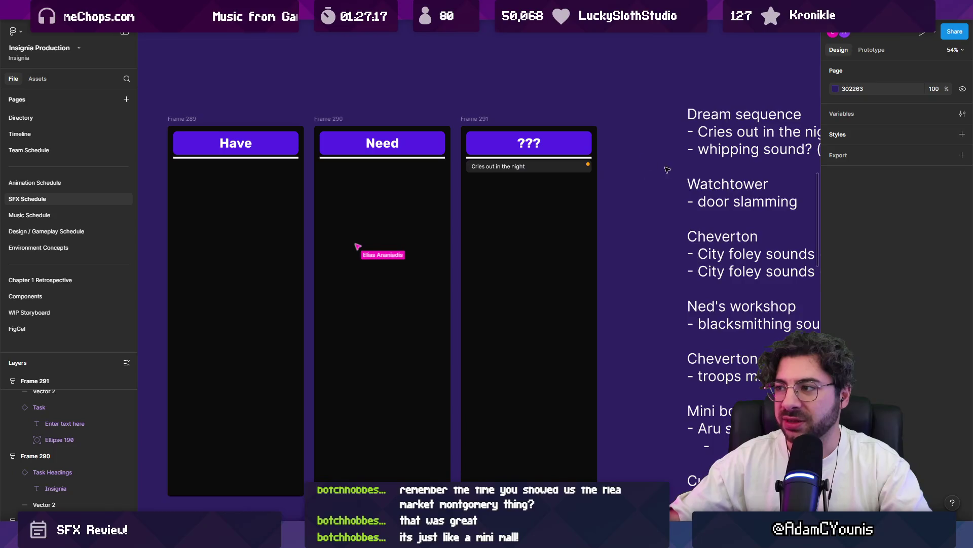
pyautogui.hscroll(5, 505, 168)
pyautogui.doubleClick(403, 181)
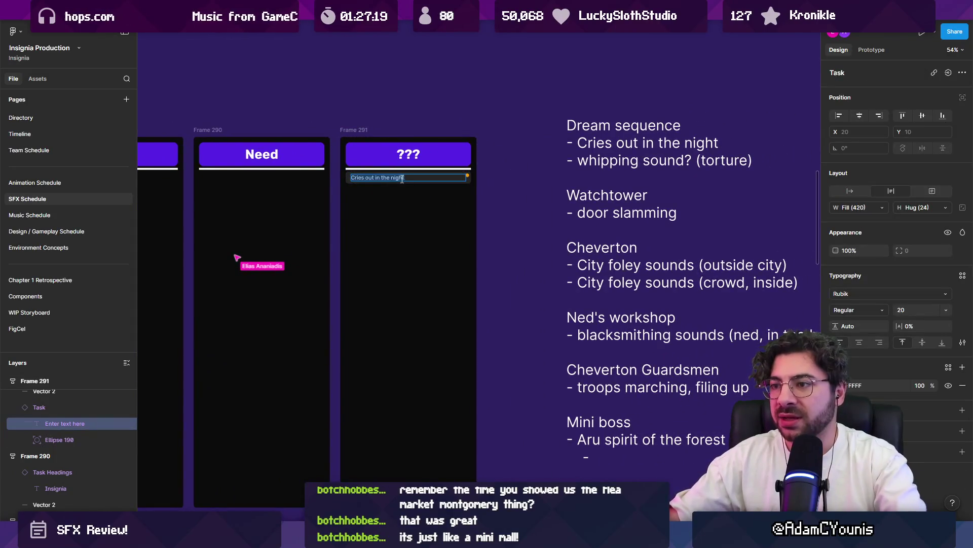
pyautogui.press('Return')
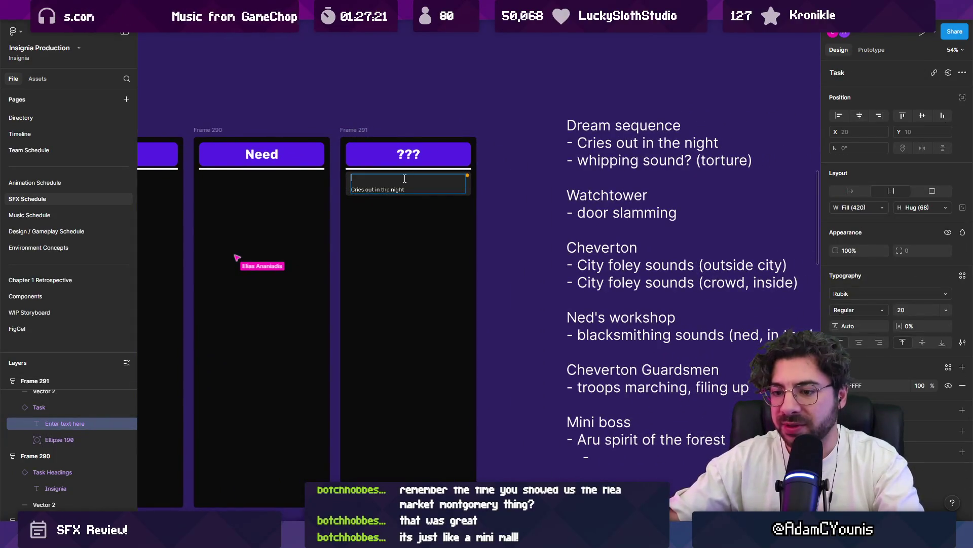
pyautogui.write('Dream Sequence')
pyautogui.hotkey('shift', 'Home')
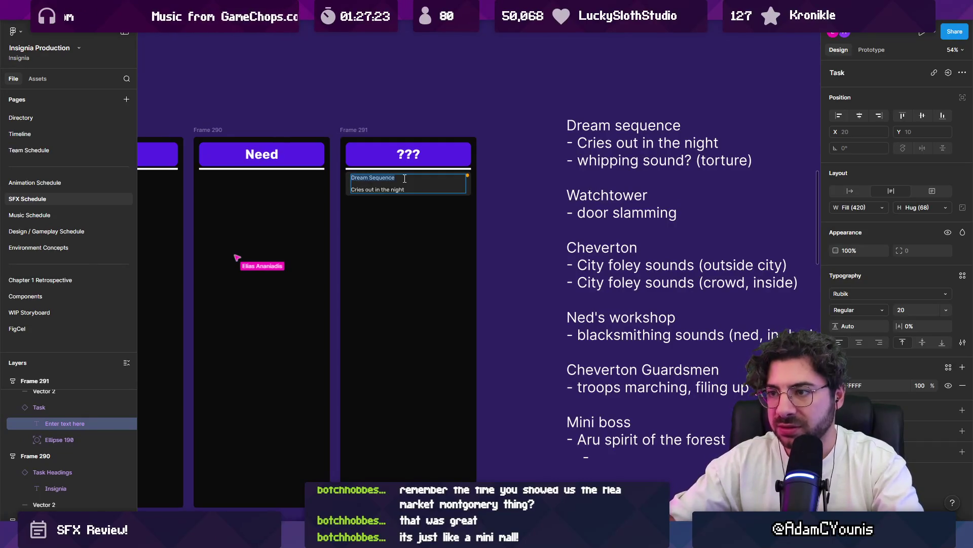
pyautogui.hotkey('ctrl', 'b')
pyautogui.press('Escape')
pyautogui.press('Escape')
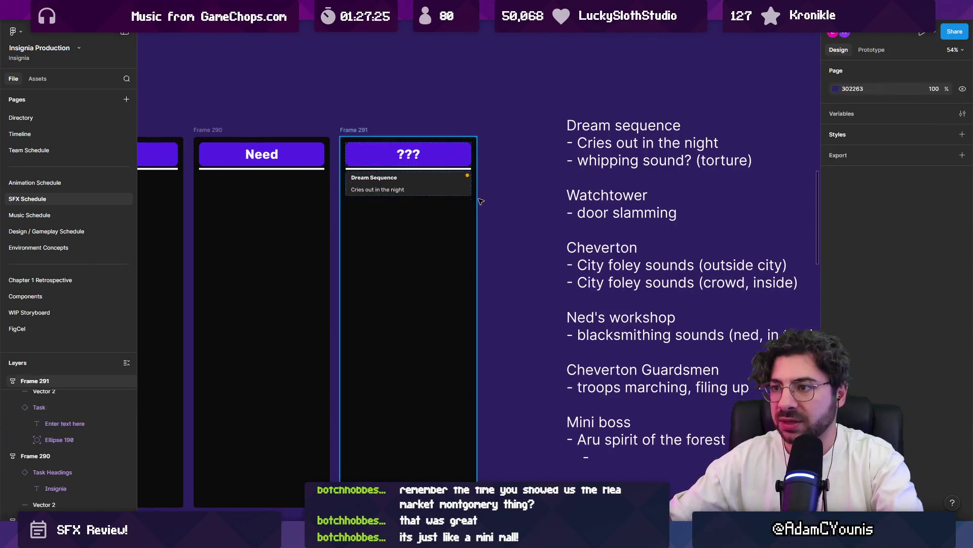
# - Check the card text, then select the '- Cries out in the night' line in the notes
pyautogui.doubleClick(391, 184)
pyautogui.doubleClick(409, 179)
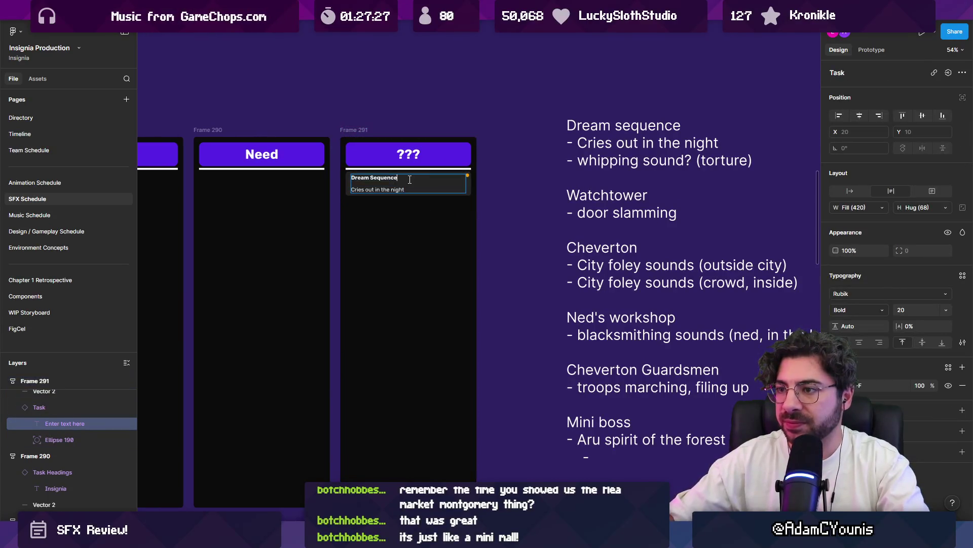
pyautogui.press('Escape')
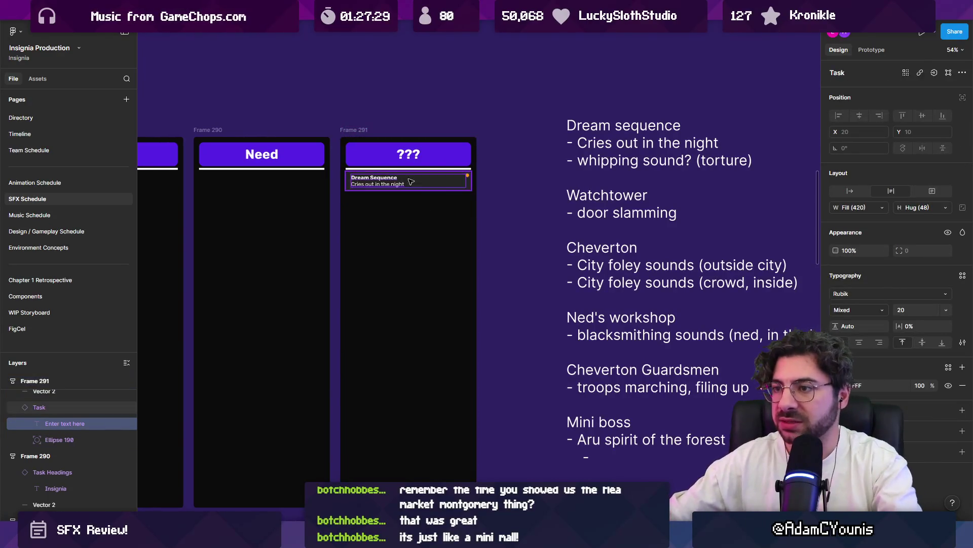
pyautogui.click(512, 172)
pyautogui.click(588, 165)
pyautogui.tripleClick(646, 144)
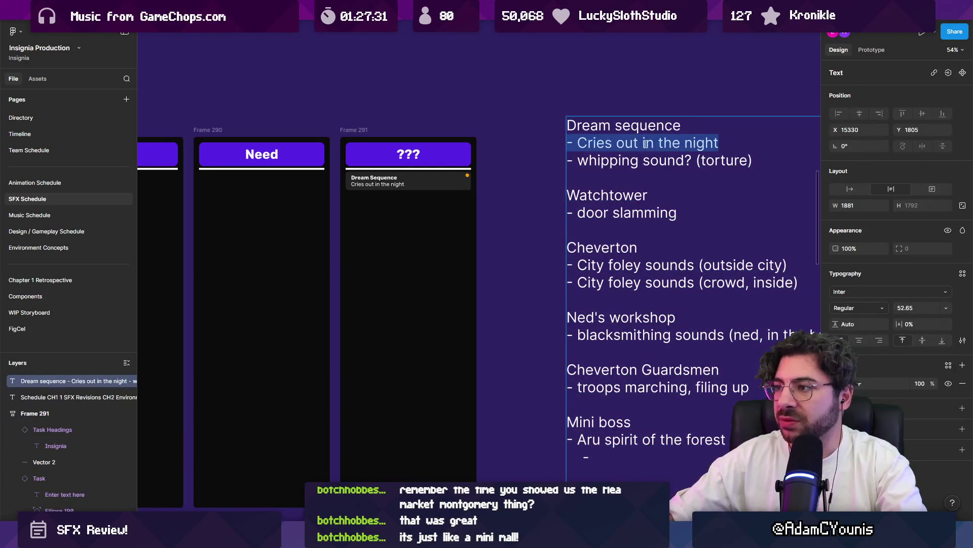
# - Delete the 'Cries out in the night' note and duplicate the card with note 'Whipping sound'
pyautogui.press('BackSpace')
pyautogui.press('BackSpace')
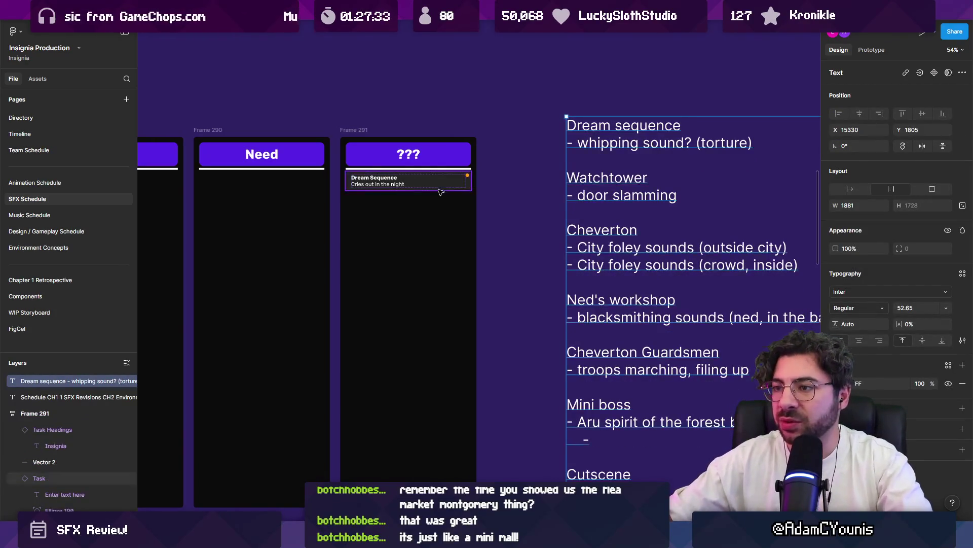
pyautogui.click(429, 191)
pyautogui.hotkey('ctrl', 'd')
pyautogui.doubleClick(453, 200)
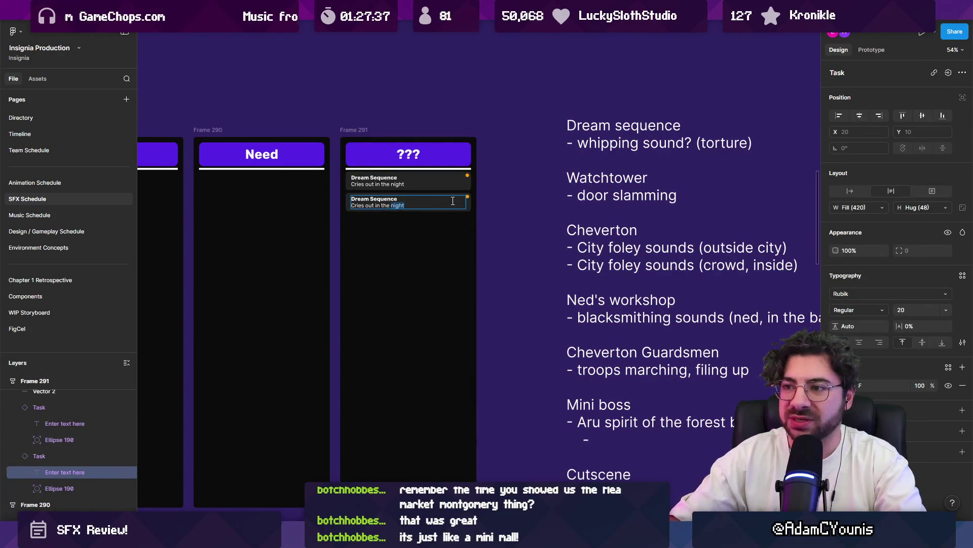
pyautogui.hotkey('ctrl', 'a')
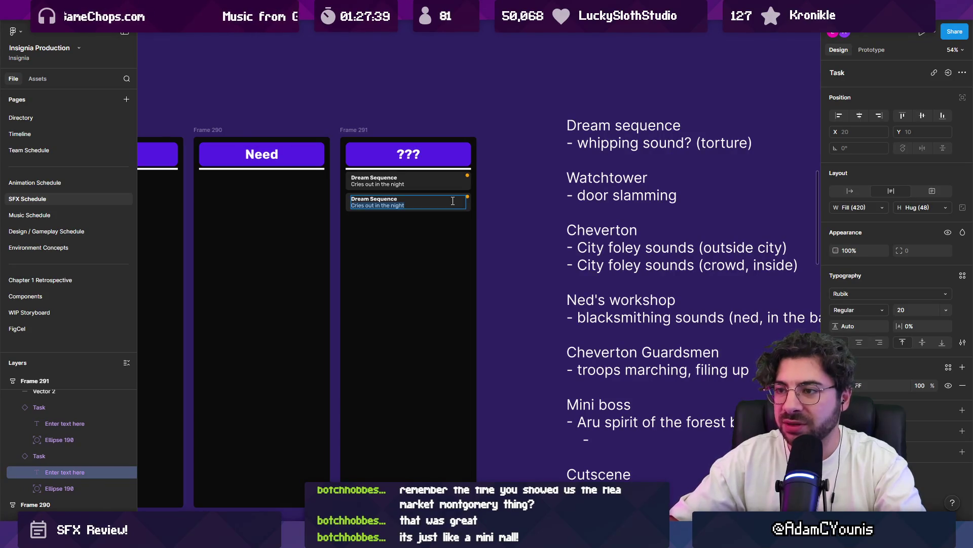
pyautogui.write('w')
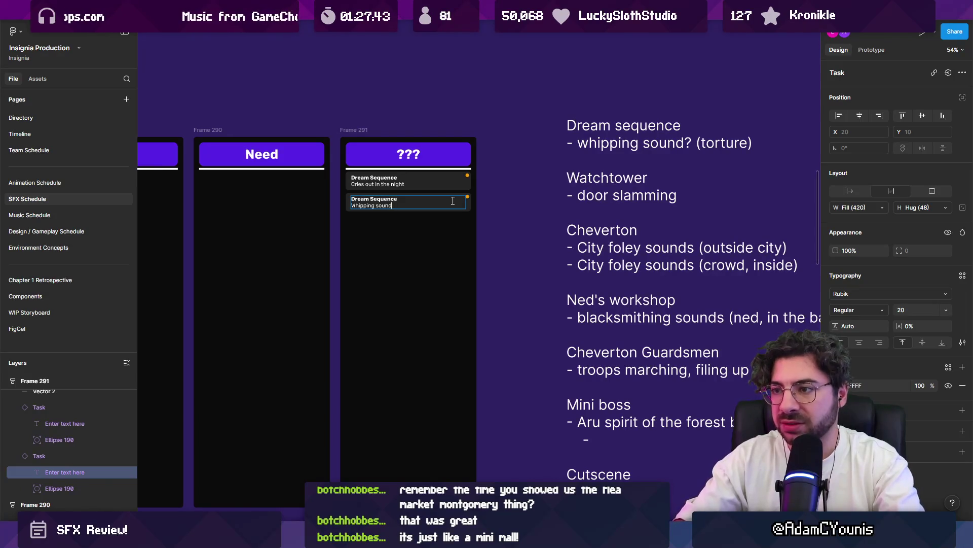
pyautogui.press('Escape')
pyautogui.press('Escape')
# - Restore the accidentally deleted Whipping sound card and select the '- door slamming' note line
pyautogui.hscroll(-5, 279, 183)
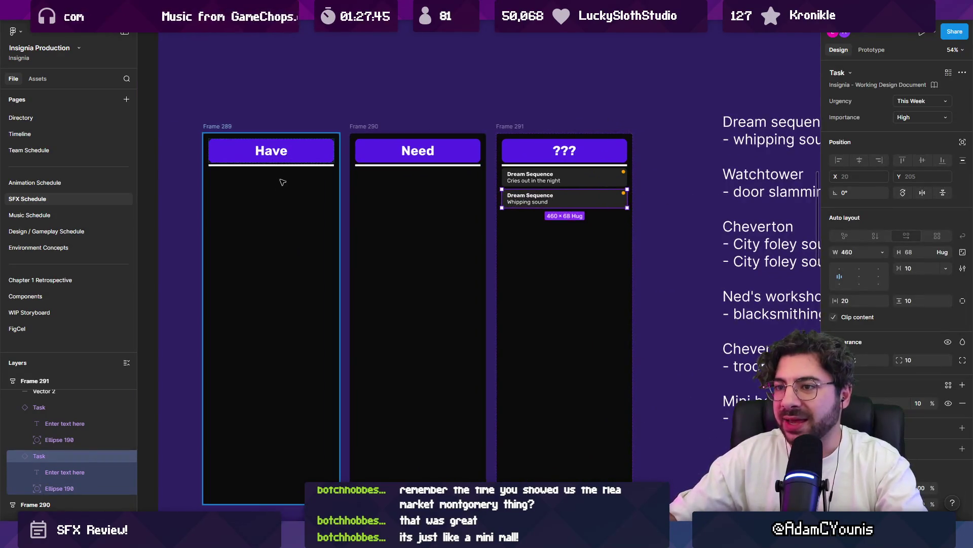
pyautogui.press('Delete')
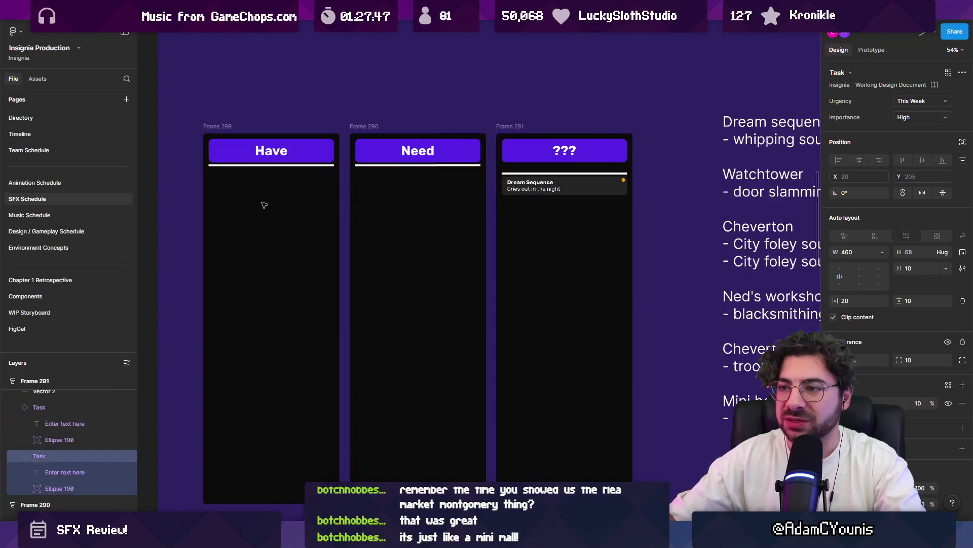
pyautogui.hotkey('ctrl', 'z')
pyautogui.hscroll(5, 299, 213)
pyautogui.click(555, 215)
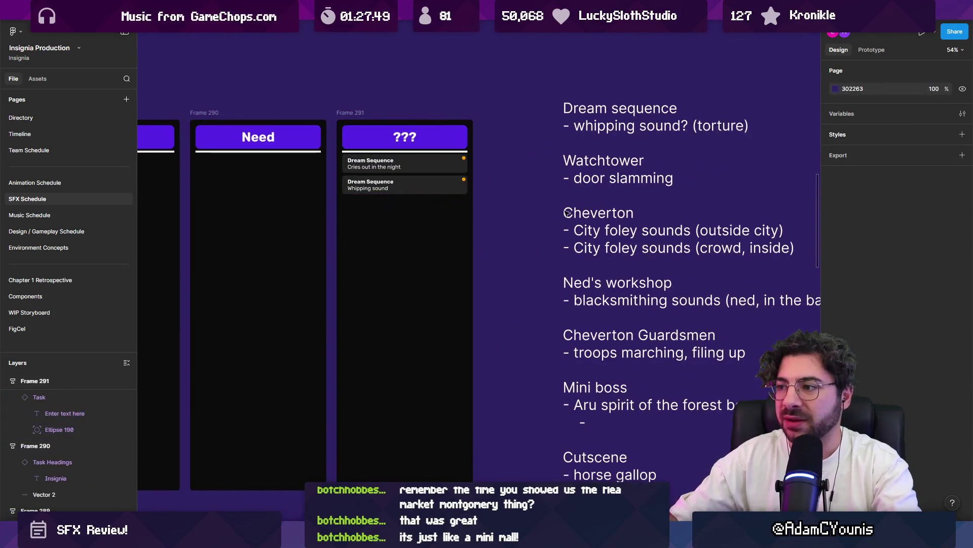
pyautogui.click(599, 178)
pyautogui.tripleClick(604, 177)
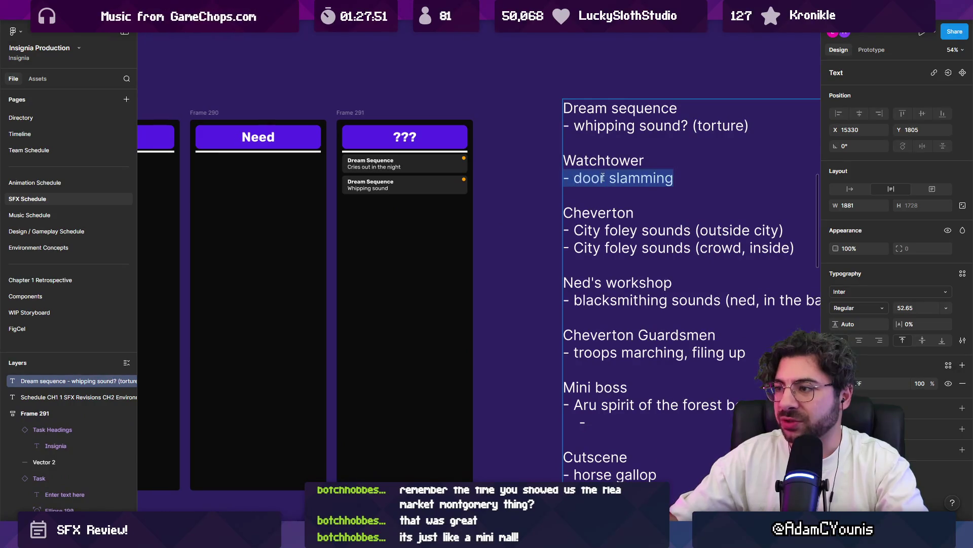
# - Duplicate the Whipping sound card into a third card
pyautogui.moveTo(675, 178)
pyautogui.mouseDown()
pyautogui.moveTo(564, 178)
pyautogui.moveTo(576, 182)
pyautogui.mouseUp()
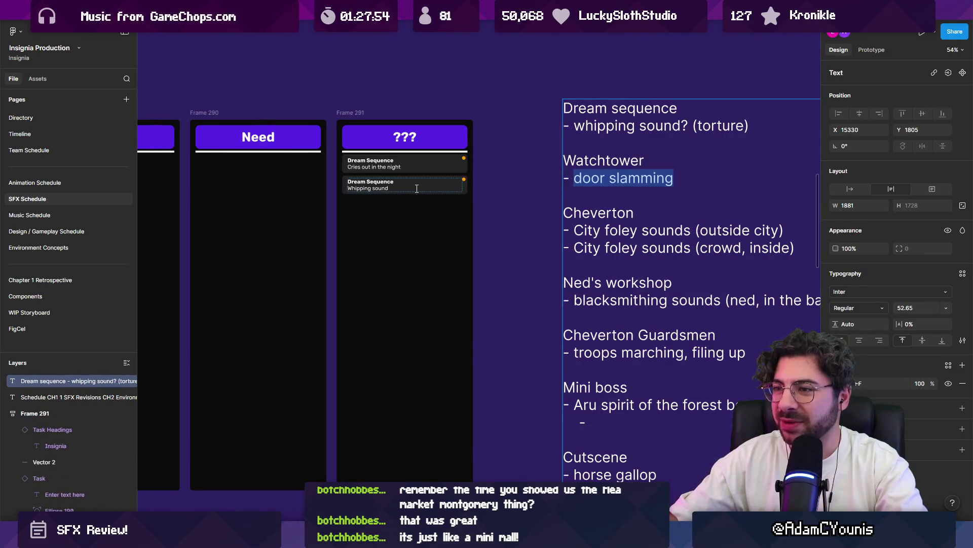
pyautogui.doubleClick(417, 189)
pyautogui.press('Escape')
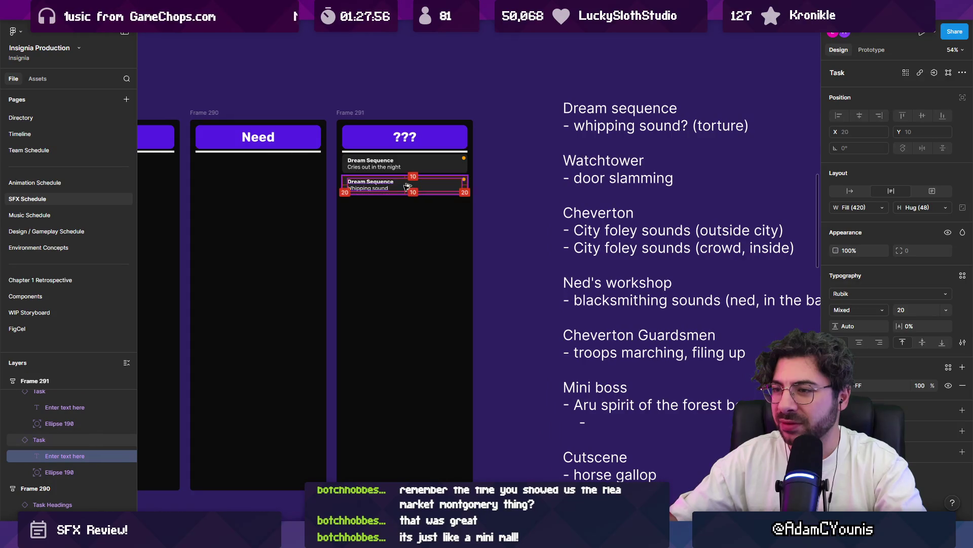
pyautogui.press('Escape')
pyautogui.hotkey('ctrl', 'd')
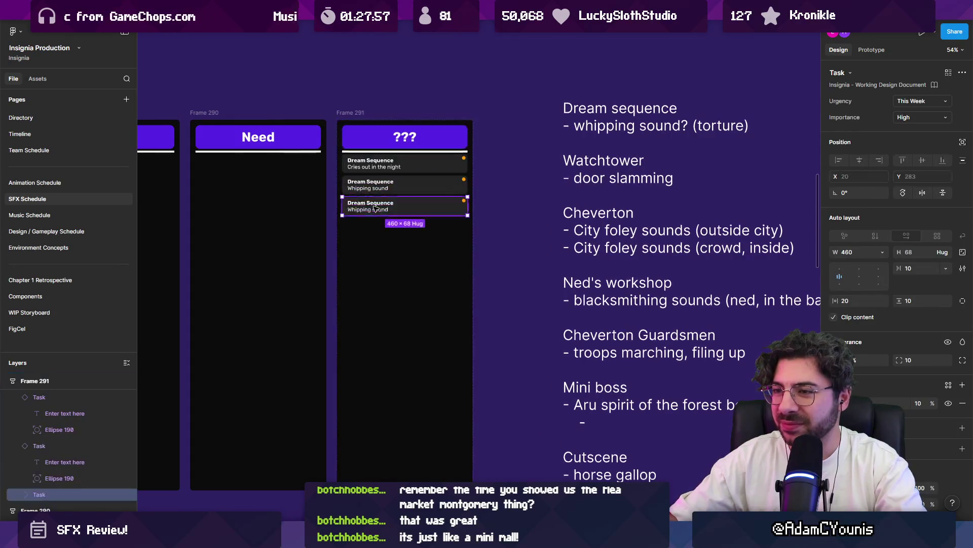
# - Retitle the third card 'Watchtower'
pyautogui.doubleClick(379, 203)
pyautogui.write('Wa')
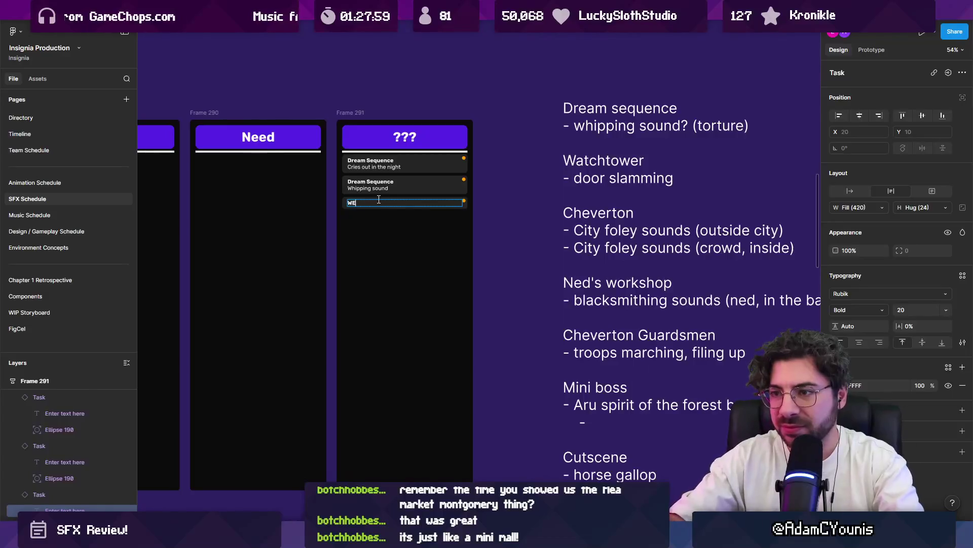
pyautogui.write('tchtower')
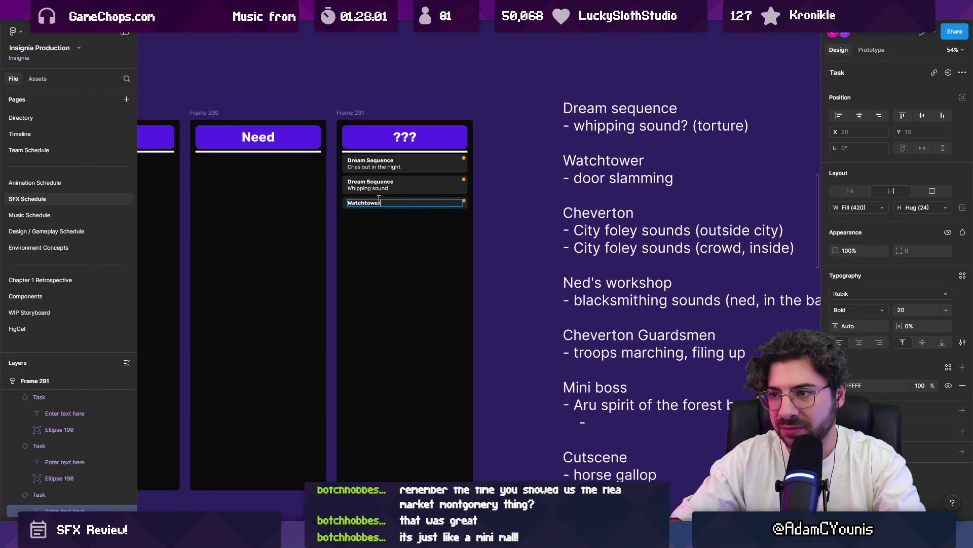
pyautogui.press('Return')
pyautogui.press('Return')
pyautogui.write('door slamming')
pyautogui.hotkey('ctrl', 'BackSpace')
pyautogui.hotkey('ctrl', 'BackSpace')
pyautogui.write('Watchtower')
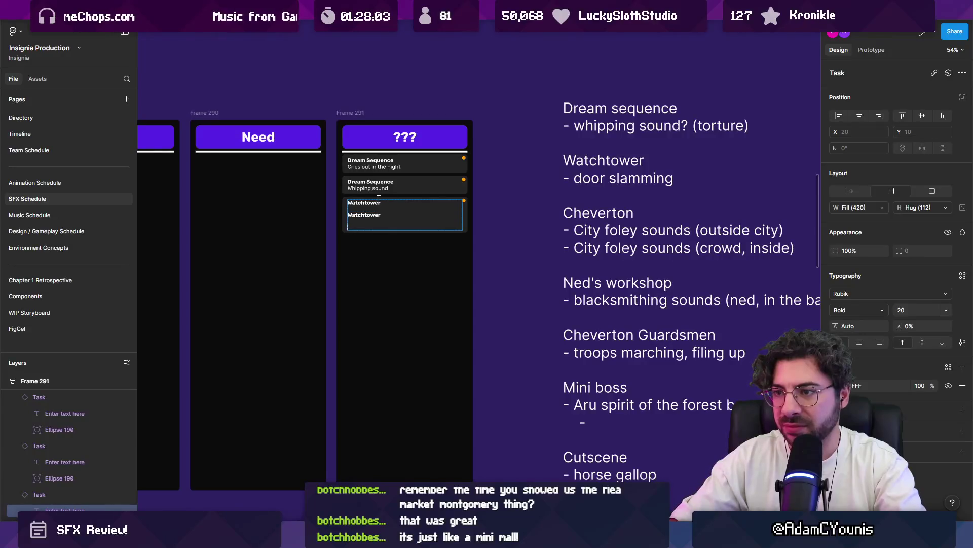
pyautogui.hotkey('ctrl', 'z')
# - Paste 'door slamming' as the Watchtower card's note and move it to the top of the Need column
pyautogui.moveTo(568, 178); pyautogui.dragTo(674, 178)
pyautogui.hotkey('ctrl', 'c')
pyautogui.click(366, 214)
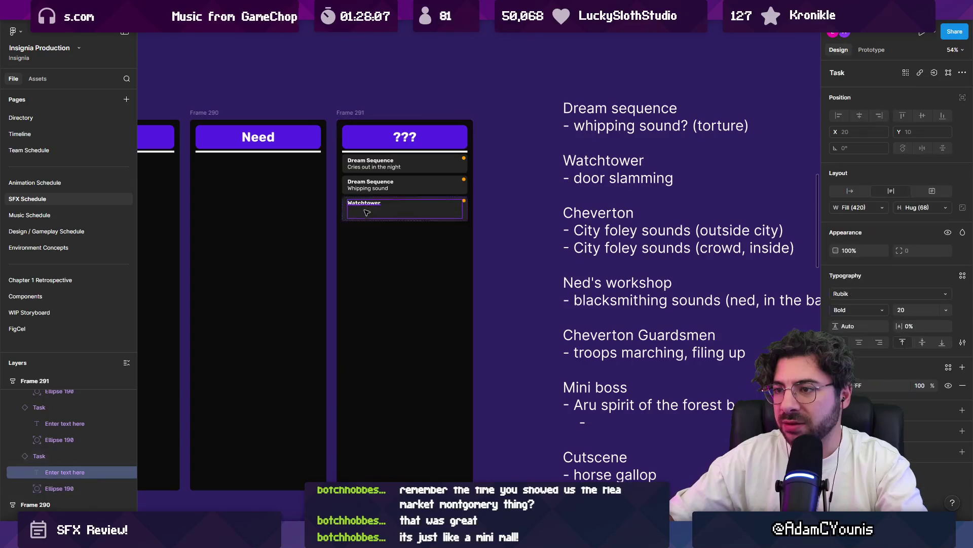
pyautogui.doubleClick(364, 211)
pyautogui.hotkey('ctrl', 'v')
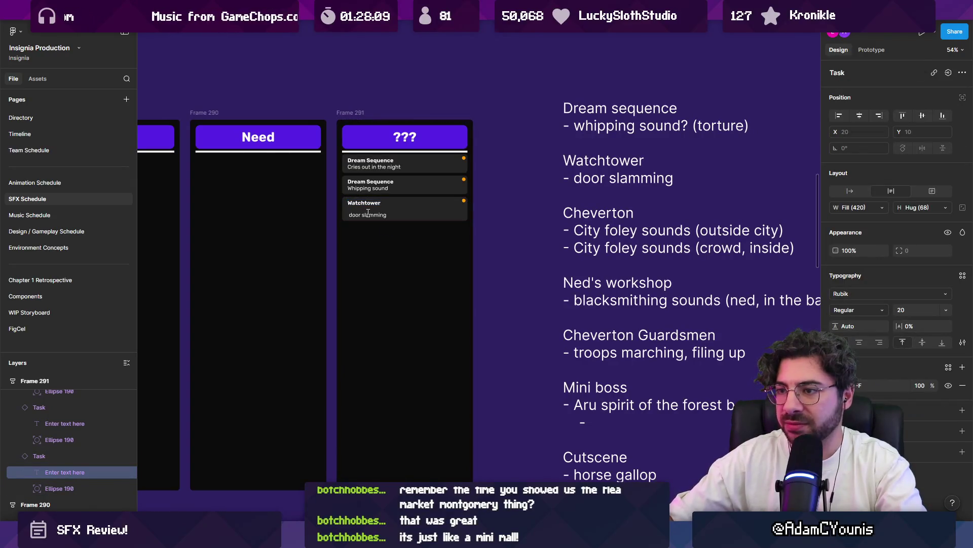
pyautogui.press('Escape')
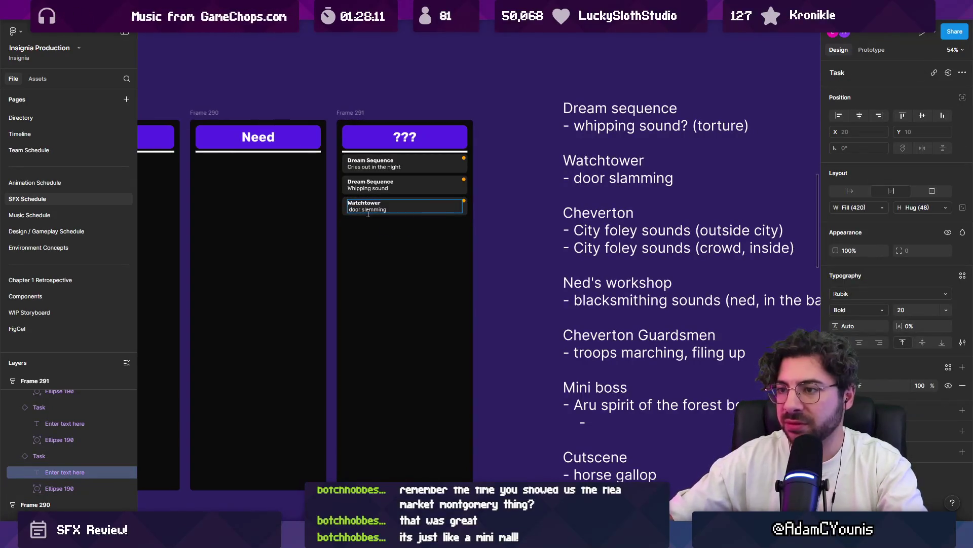
pyautogui.press('Escape')
pyautogui.moveTo(387, 211); pyautogui.dragTo(239, 167)
# - Delete the transcribed Dream sequence and Watchtower entries from the notes
pyautogui.doubleClick(629, 176)
pyautogui.moveTo(673, 177); pyautogui.dragTo(495, 92)
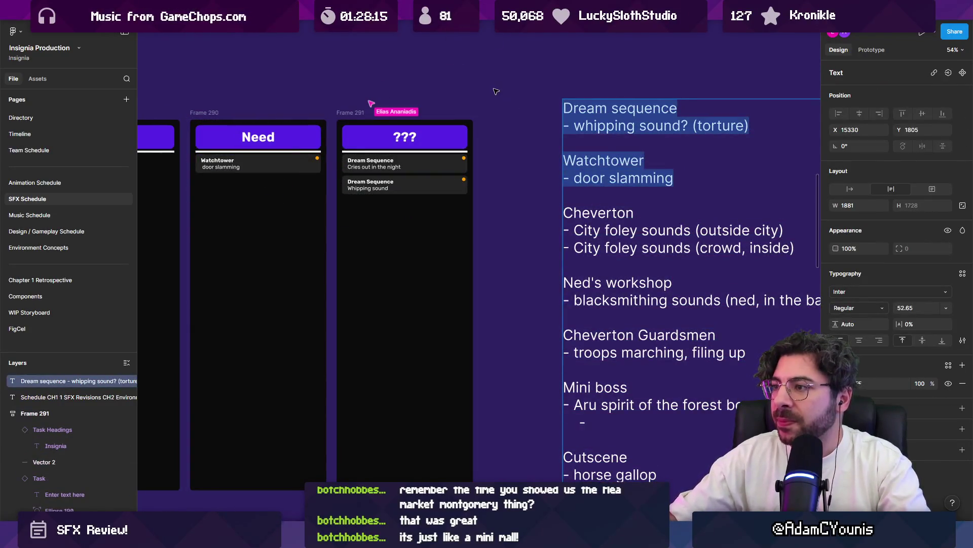
pyautogui.press('BackSpace')
pyautogui.doubleClick(629, 161)
pyautogui.click(642, 162)
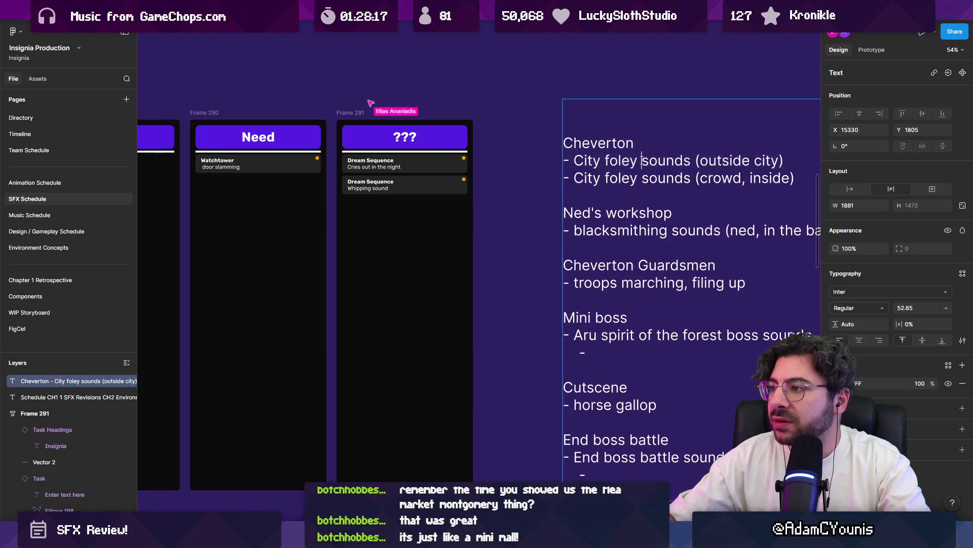
pyautogui.moveTo(733, 158); pyautogui.dragTo(670, 129)
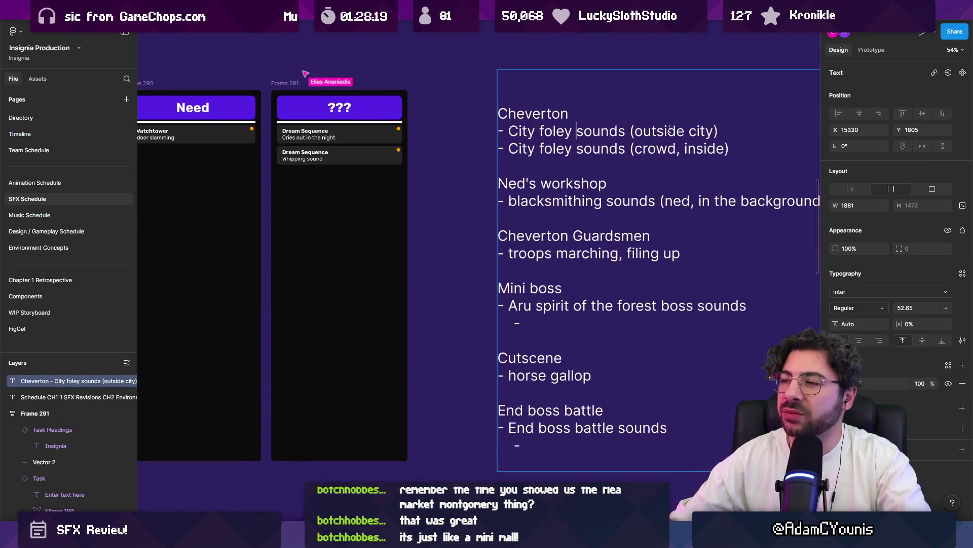